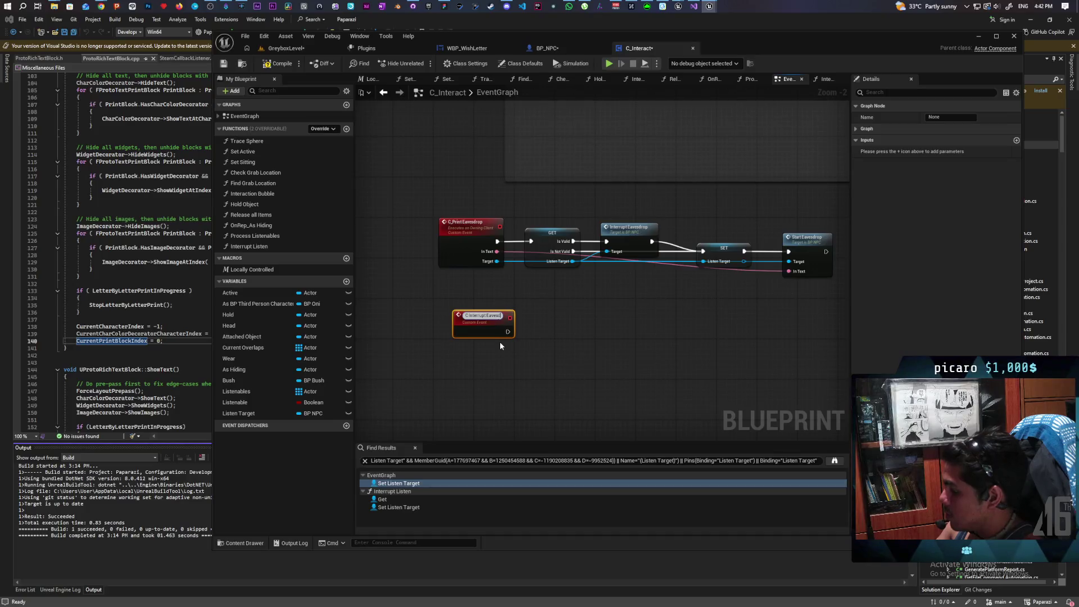
Name the custom event C Interrupt Eavesdrop
{"action": "key", "text": "Return"}
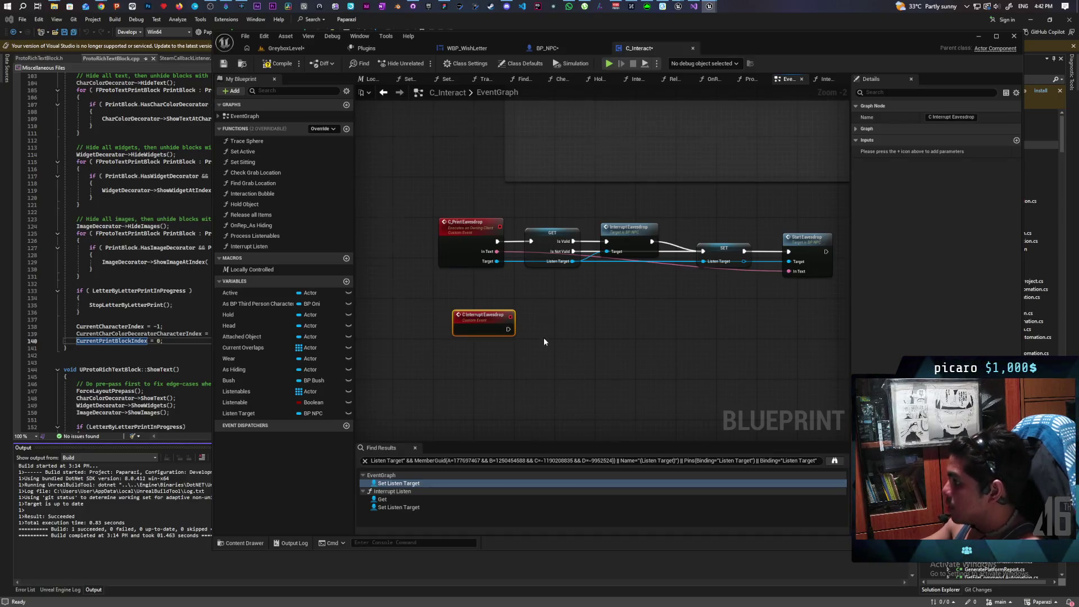
{"action": "scroll", "coordinate": [543, 337], "scroll_direction": "down", "scroll_amount": 3}
{"action": "scroll", "coordinate": [531, 341], "scroll_direction": "down", "scroll_amount": 3}
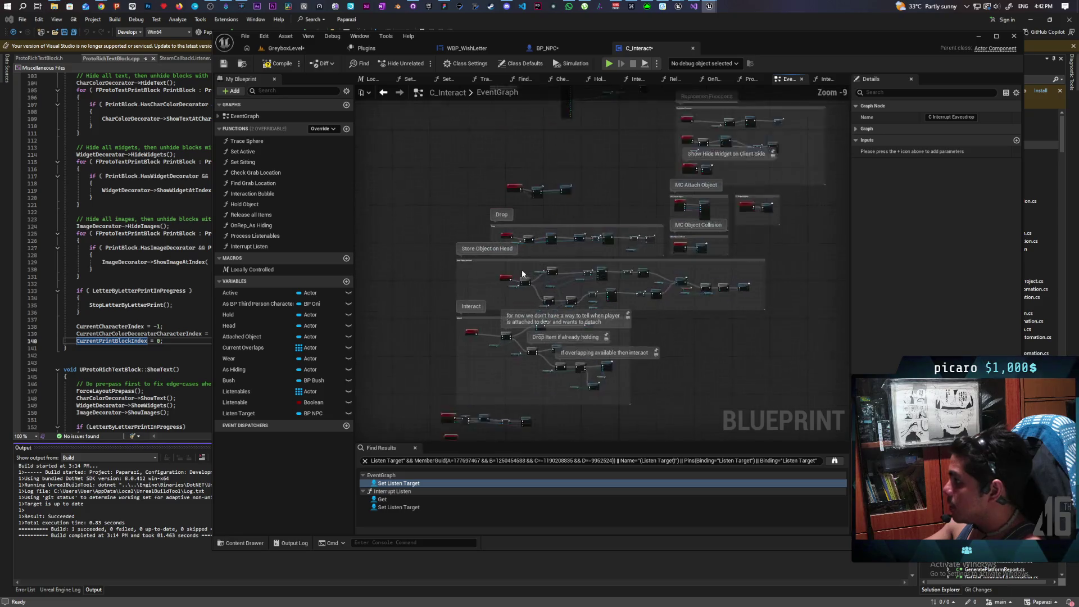
{"action": "scroll", "coordinate": [524, 283], "scroll_direction": "up", "scroll_amount": 4}
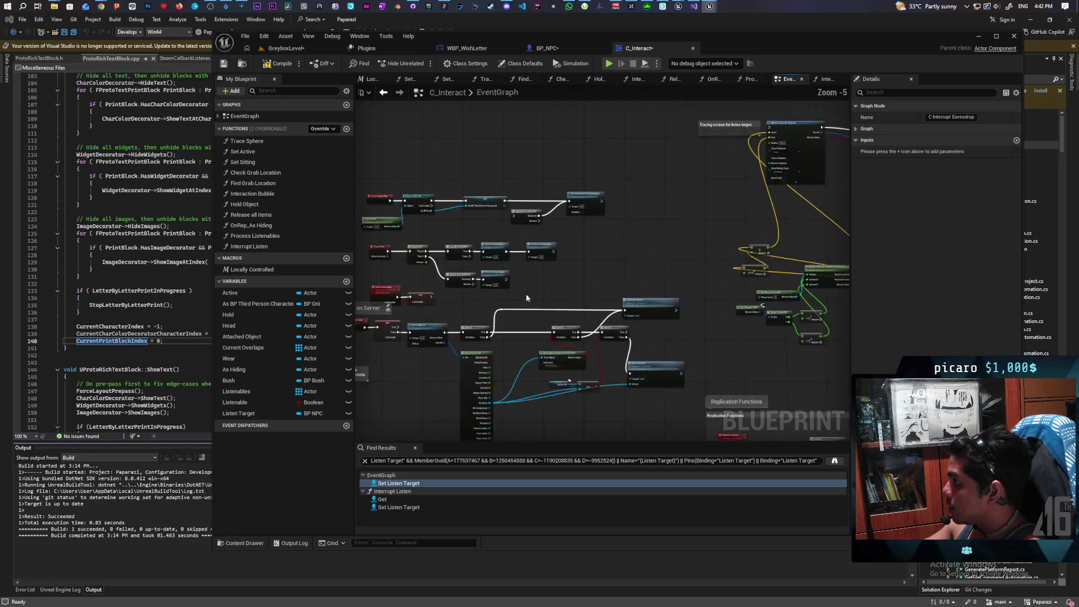
Inspect the Process Listenables function graph, then return to the EventGraph
{"action": "left_click", "coordinate": [598, 217]}
{"action": "double_click", "coordinate": [598, 217]}
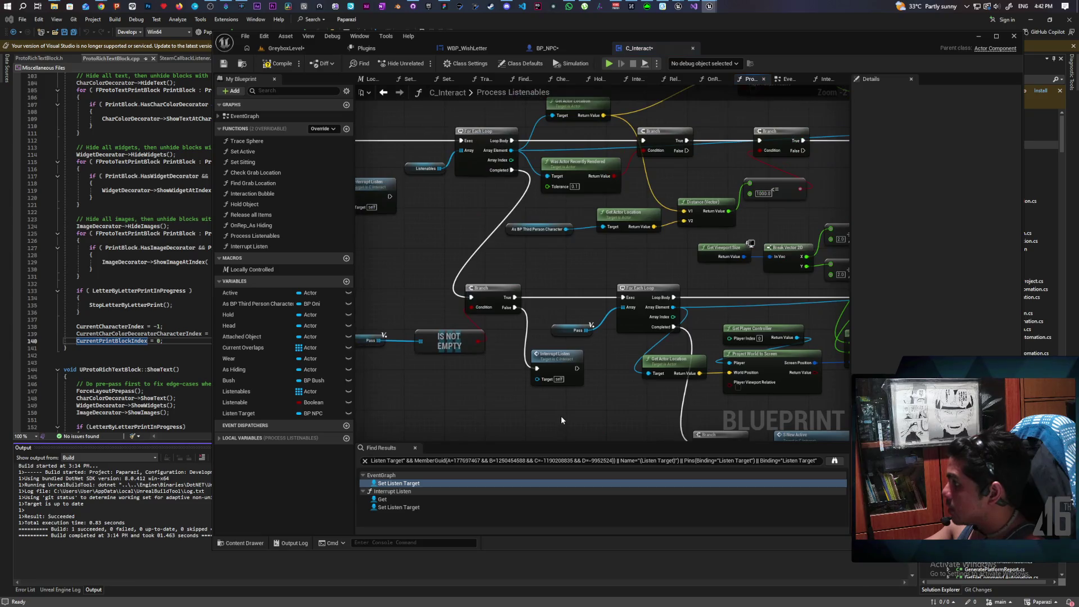
{"action": "mouse_move", "coordinate": [676, 392]}
{"action": "left_mouse_down"}
{"action": "mouse_move", "coordinate": [722, 394]}
{"action": "mouse_move", "coordinate": [615, 364]}
{"action": "left_mouse_up"}
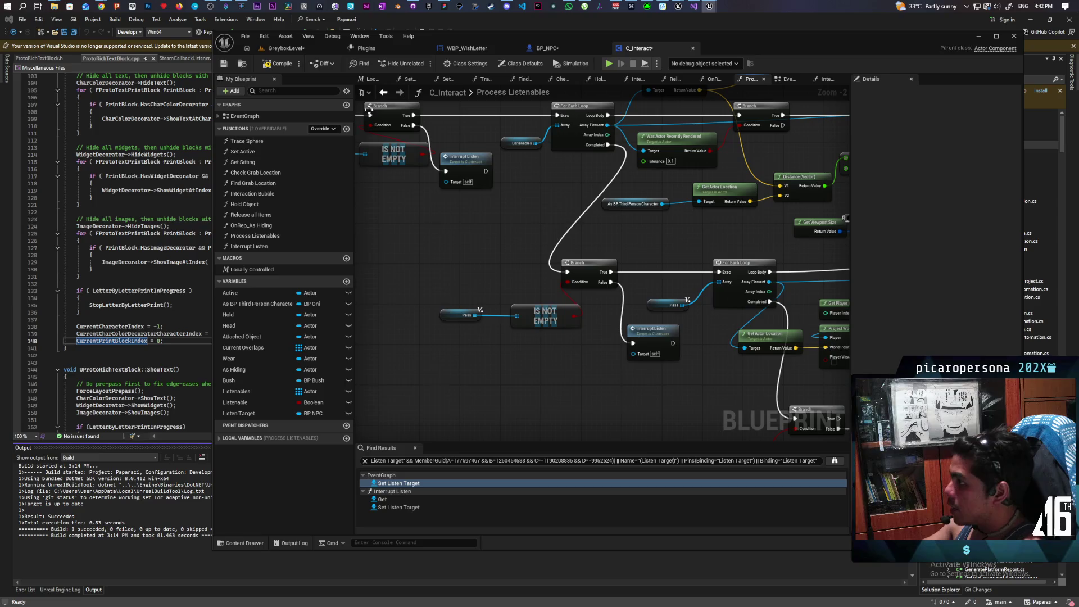
{"action": "left_click", "coordinate": [384, 92]}
Place an Interrupt Listen call beside the event and open its function graph
{"action": "scroll", "coordinate": [502, 361], "scroll_direction": "down", "scroll_amount": 5}
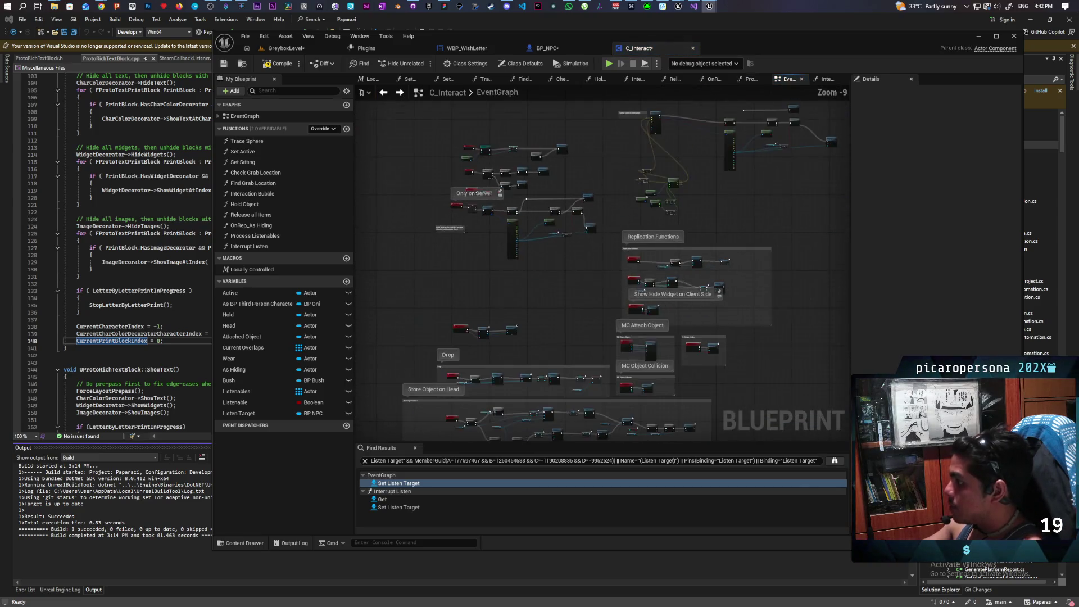
{"action": "scroll", "coordinate": [467, 274], "scroll_direction": "up", "scroll_amount": 8}
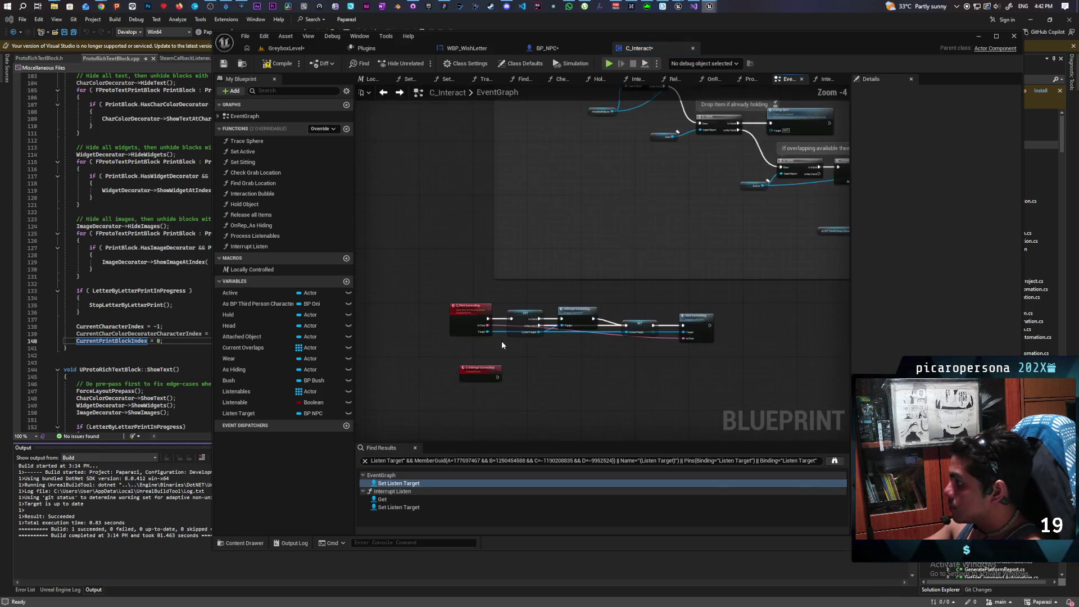
{"action": "mouse_move", "coordinate": [249, 246]}
{"action": "left_mouse_down"}
{"action": "mouse_move", "coordinate": [547, 320]}
{"action": "mouse_move", "coordinate": [480, 316]}
{"action": "mouse_move", "coordinate": [547, 312]}
{"action": "left_mouse_up"}
{"action": "double_click", "coordinate": [573, 317]}
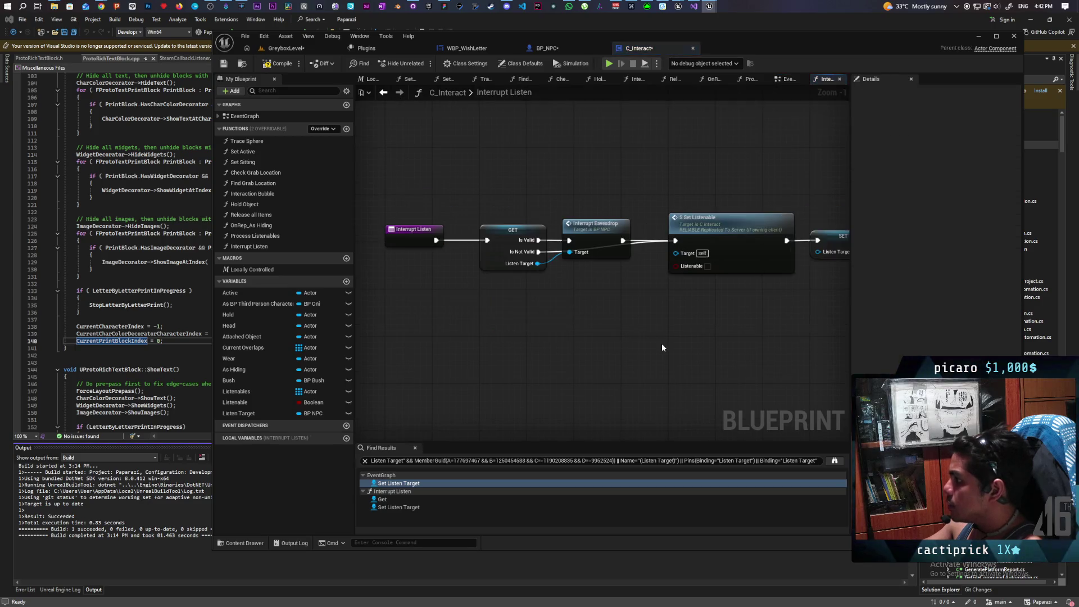
Nudge Interrupt Listen right of C Interrupt Eavesdrop and select the event alone
{"action": "left_click", "coordinate": [383, 92]}
{"action": "left_click_drag", "start_coordinate": [590, 274], "coordinate": [603, 275]}
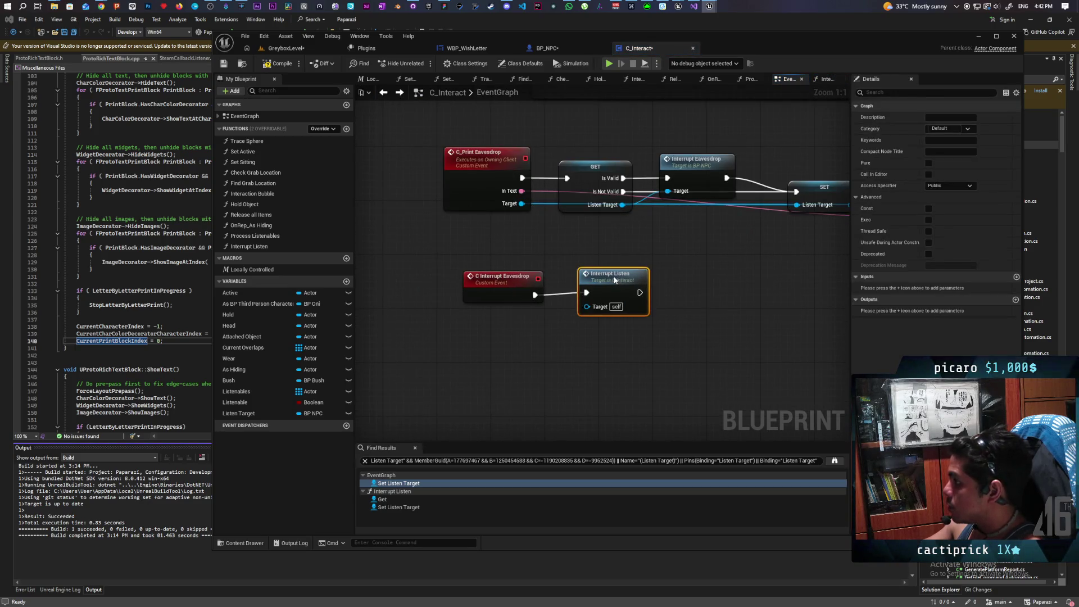
{"action": "left_click", "coordinate": [485, 276], "text": "ctrl"}
{"action": "left_click", "coordinate": [485, 276]}
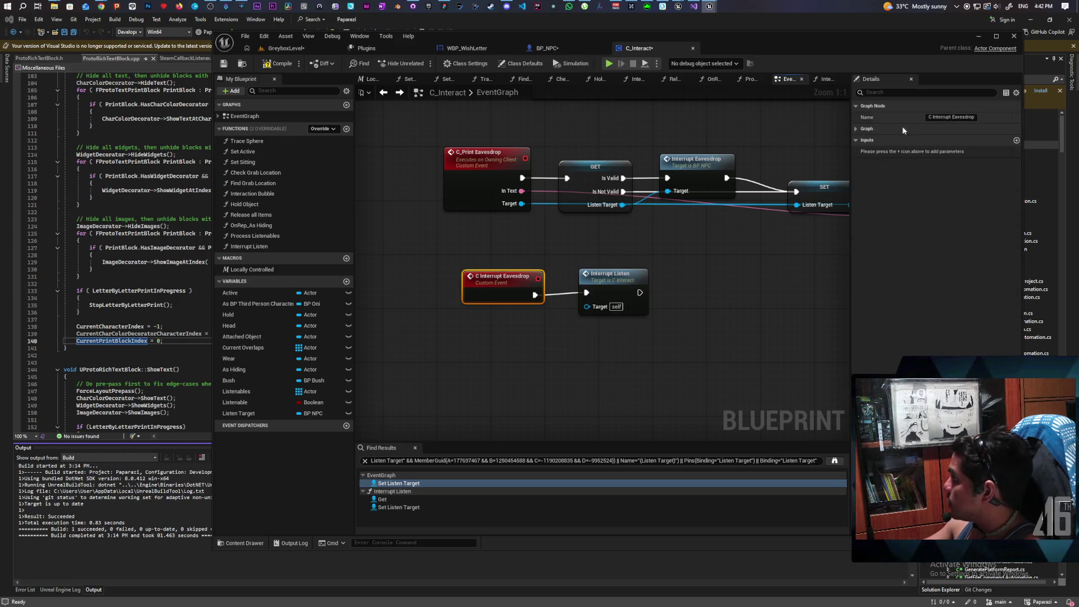
Set C Interrupt Eavesdrop's Replicates to Run on owning Client, then switch to BP_NPC
{"action": "left_click", "coordinate": [855, 130]}
{"action": "left_click", "coordinate": [950, 151]}
{"action": "left_click", "coordinate": [955, 191]}
{"action": "left_click", "coordinate": [612, 274], "text": "ctrl"}
{"action": "left_click", "coordinate": [703, 292]}
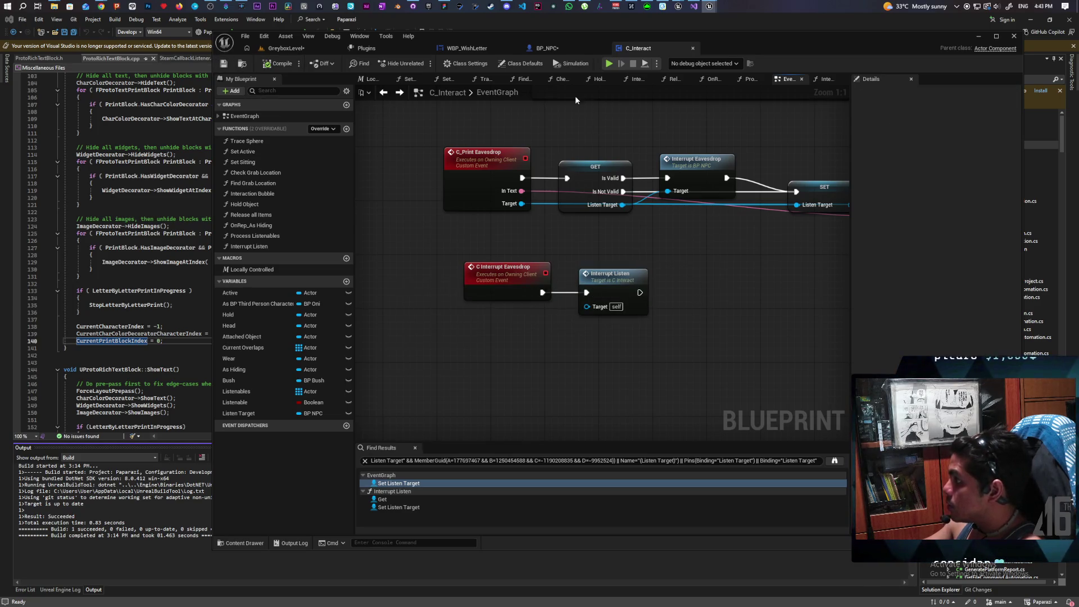
{"action": "left_click", "coordinate": [558, 49]}
Call C Interrupt Eavesdrop on each interact component from Loop Body, delete Interrupt Listen, and save
{"action": "left_click_drag", "start_coordinate": [678, 286], "coordinate": [670, 337]}
{"action": "type", "text": "c interr"}
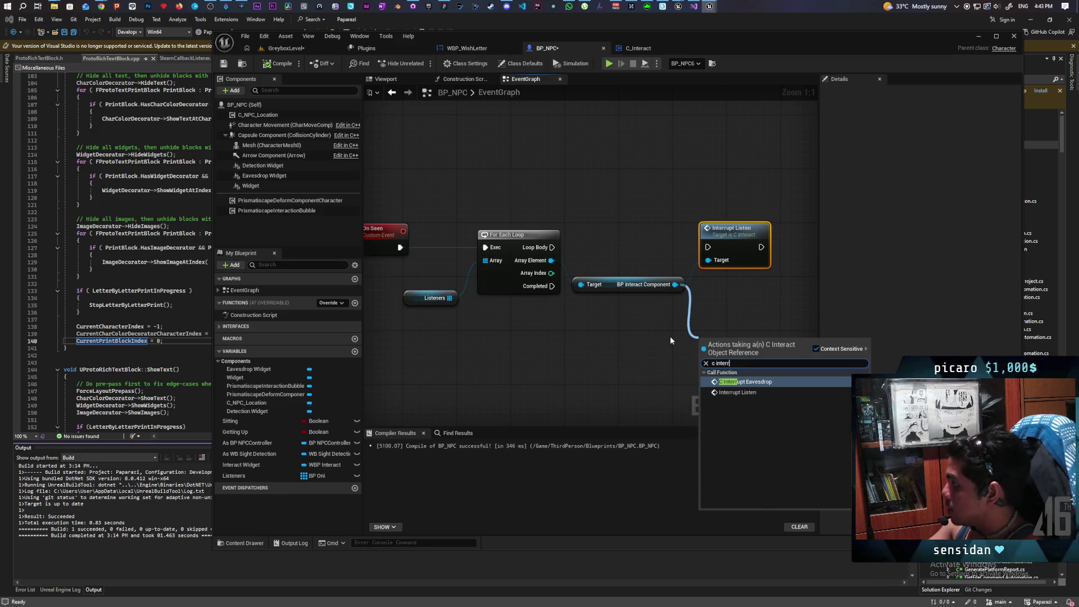
{"action": "key", "text": "Return"}
{"action": "left_click_drag", "start_coordinate": [669, 340], "coordinate": [528, 345]}
{"action": "mouse_move", "coordinate": [409, 252]}
{"action": "left_mouse_down"}
{"action": "mouse_move", "coordinate": [559, 372]}
{"action": "mouse_move", "coordinate": [627, 257]}
{"action": "mouse_move", "coordinate": [623, 242]}
{"action": "left_mouse_up"}
{"action": "left_click", "coordinate": [615, 271]}
{"action": "key", "text": "Delete"}
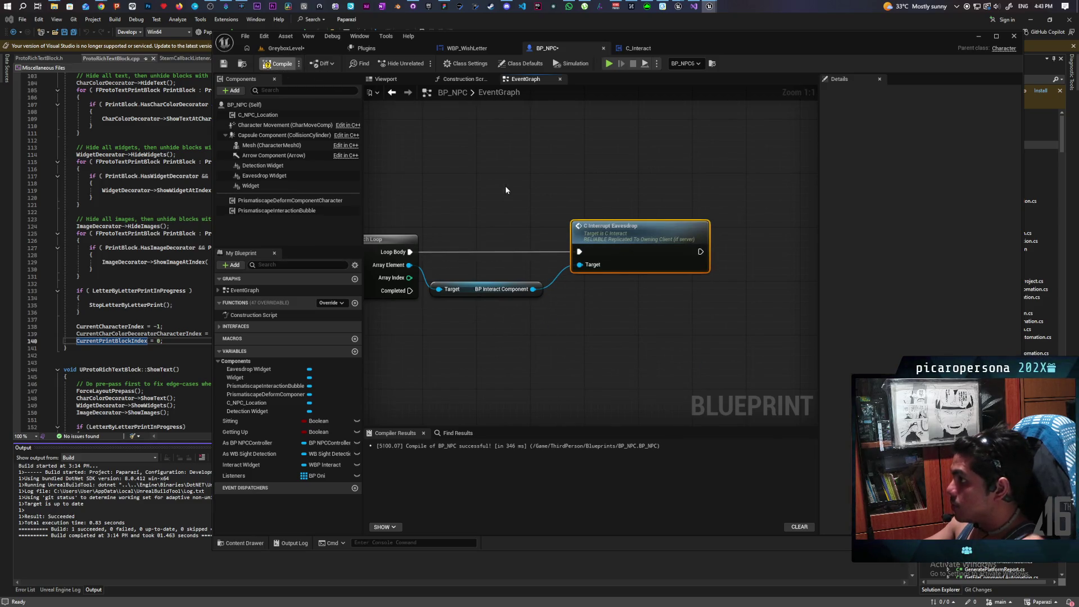
{"action": "key", "text": "ctrl+s"}
Search for a 'remove' action on the Listeners array, then dismiss it without adding anything
{"action": "scroll", "coordinate": [527, 191], "scroll_direction": "down", "scroll_amount": 2}
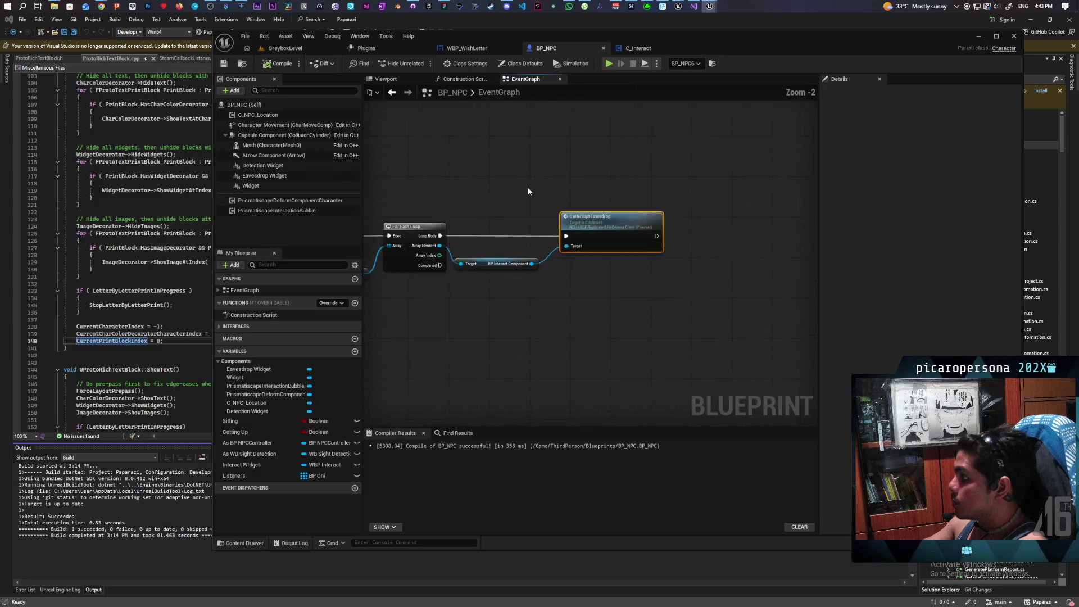
{"action": "left_click_drag", "start_coordinate": [528, 191], "coordinate": [619, 204]}
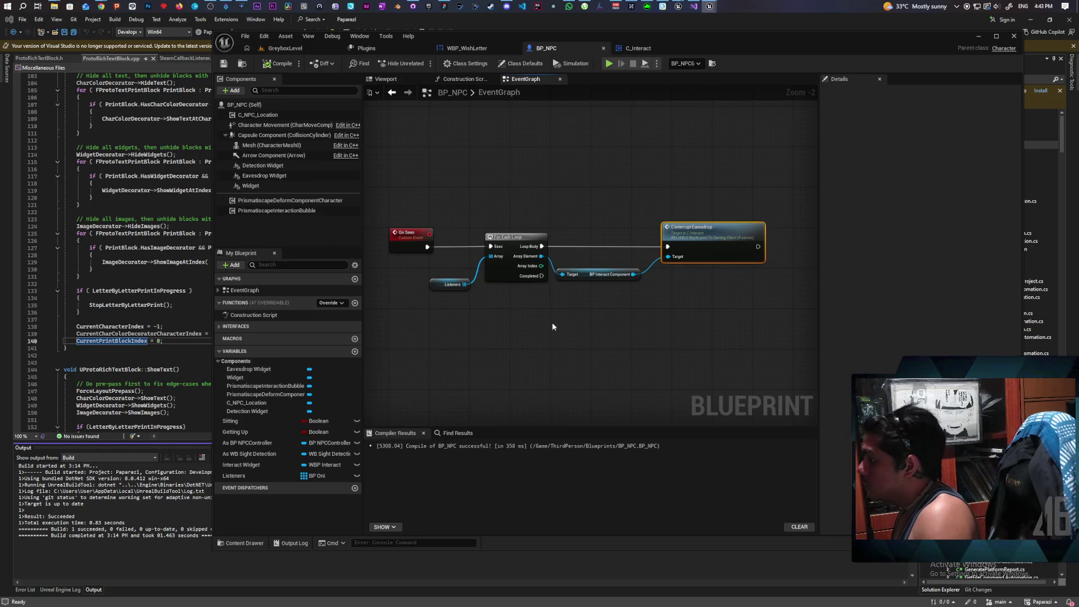
{"action": "left_click_drag", "start_coordinate": [546, 323], "coordinate": [522, 307]}
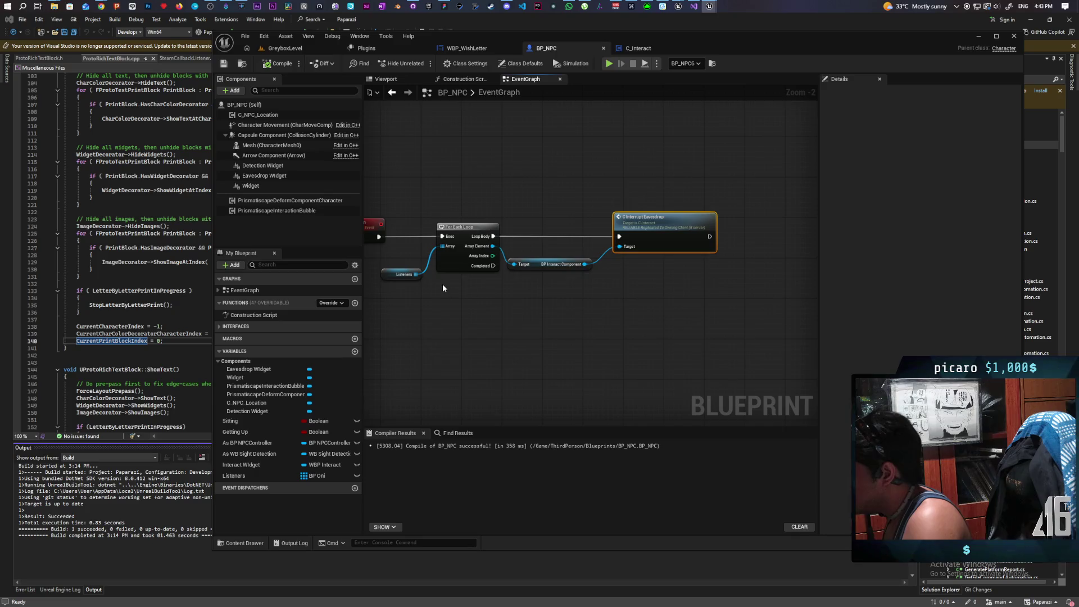
{"action": "left_click_drag", "start_coordinate": [415, 274], "coordinate": [532, 327]}
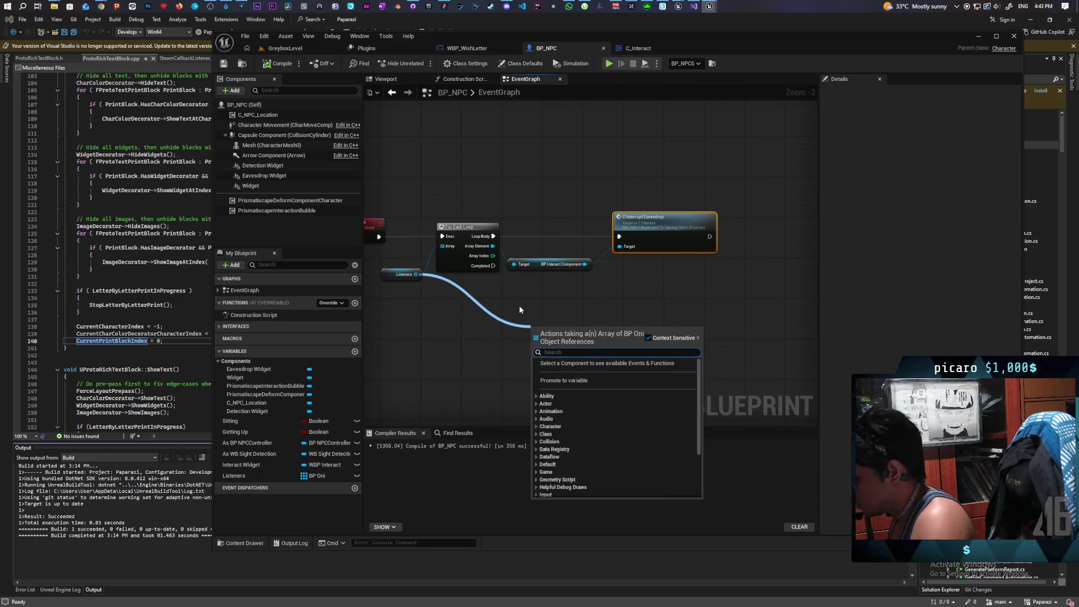
{"action": "type", "text": "remove"}
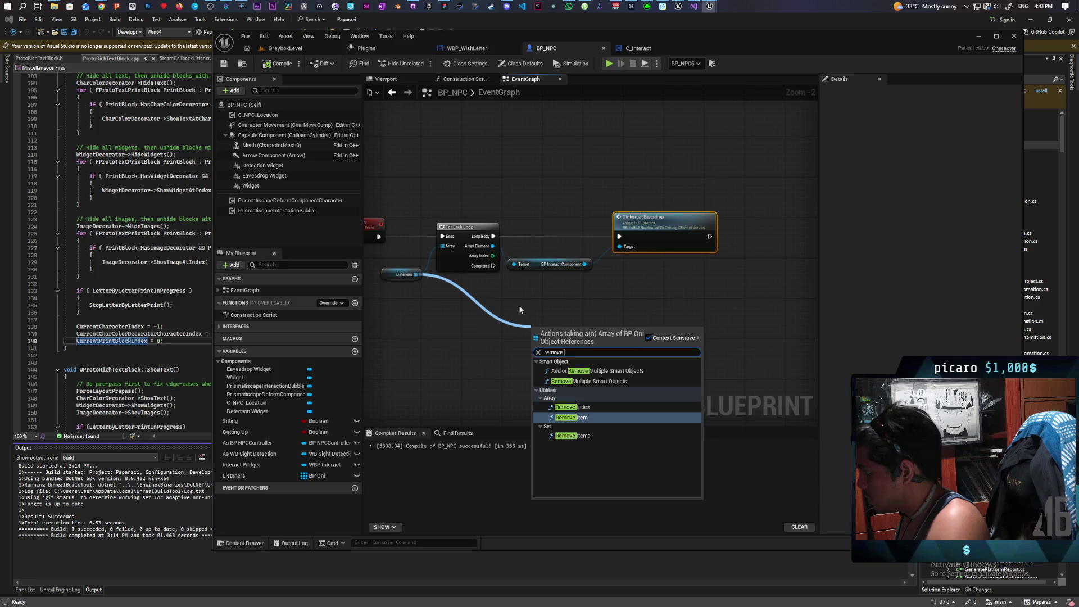
{"action": "left_click", "coordinate": [528, 298]}
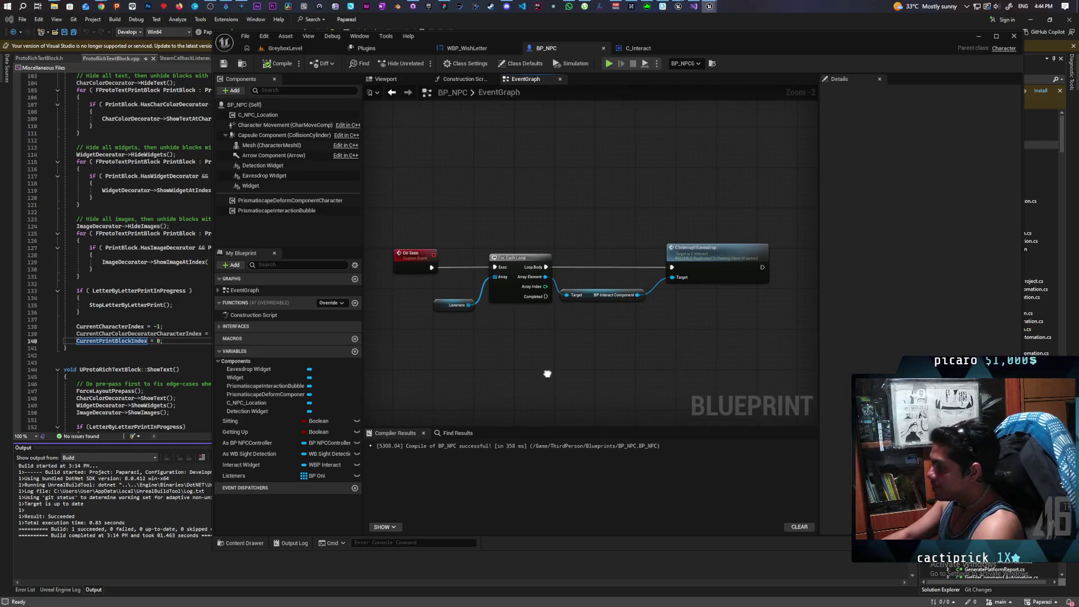
Open C_Interact's Interrupt Listen function via the C Interrupt Eavesdrop call
{"action": "left_click", "coordinate": [709, 257]}
{"action": "double_click", "coordinate": [710, 256]}
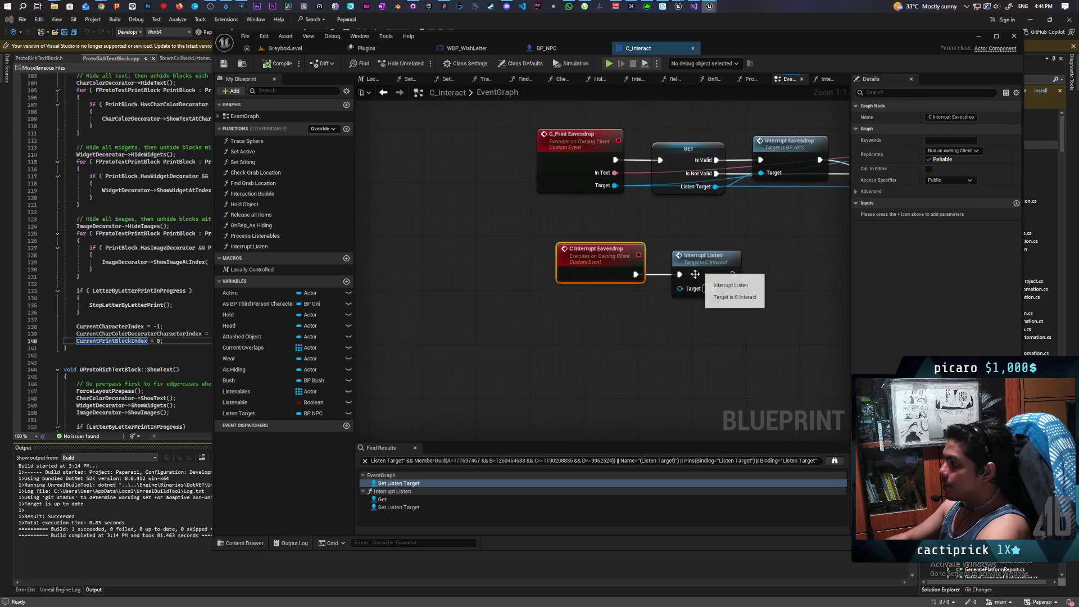
{"action": "left_click_drag", "start_coordinate": [590, 308], "coordinate": [545, 231]}
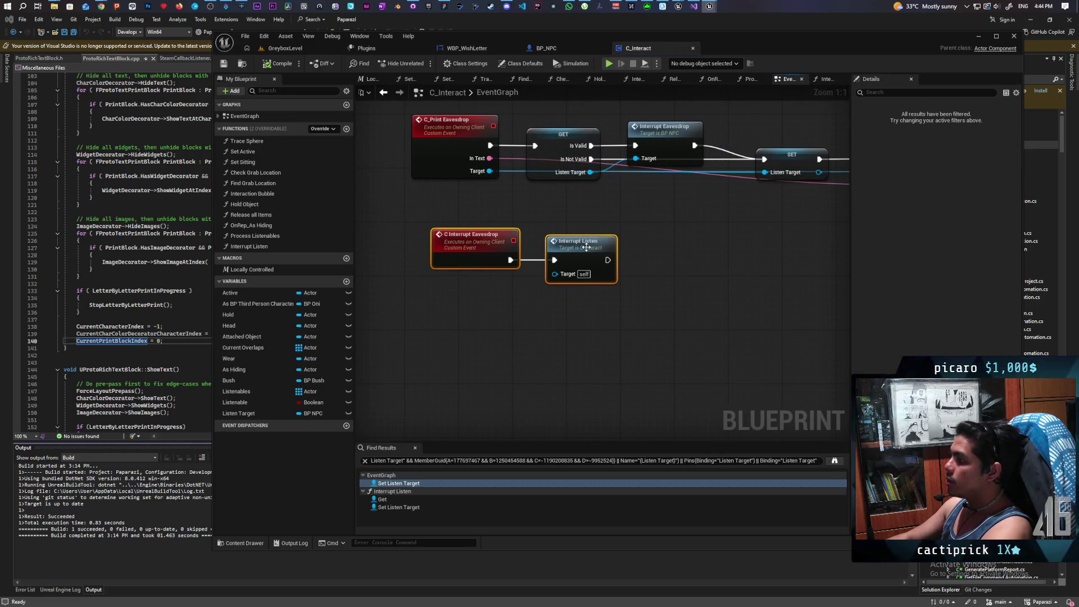
{"action": "double_click", "coordinate": [597, 278]}
Shift the Interrupt Eavesdrop, Set Listenable and SET nodes further right
{"action": "mouse_move", "coordinate": [572, 266]}
{"action": "left_mouse_down"}
{"action": "mouse_move", "coordinate": [780, 305]}
{"action": "mouse_move", "coordinate": [655, 313]}
{"action": "left_mouse_up"}
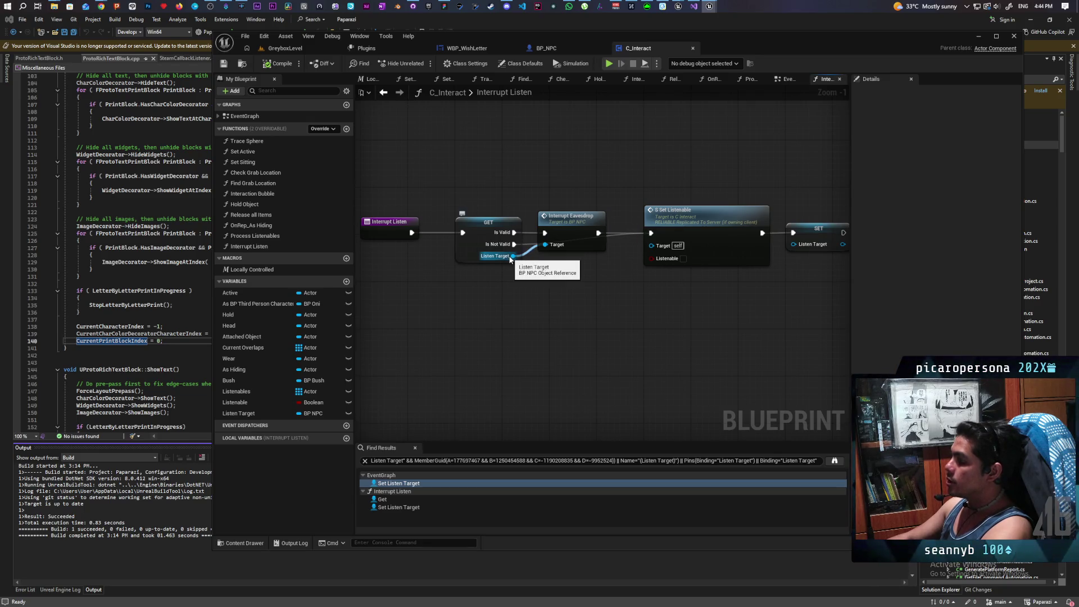
{"action": "left_click_drag", "start_coordinate": [638, 313], "coordinate": [533, 308]}
{"action": "mouse_move", "coordinate": [470, 169]}
{"action": "left_mouse_down"}
{"action": "mouse_move", "coordinate": [709, 299]}
{"action": "mouse_move", "coordinate": [700, 291]}
{"action": "left_mouse_up"}
{"action": "left_click_drag", "start_coordinate": [610, 232], "coordinate": [686, 230]}
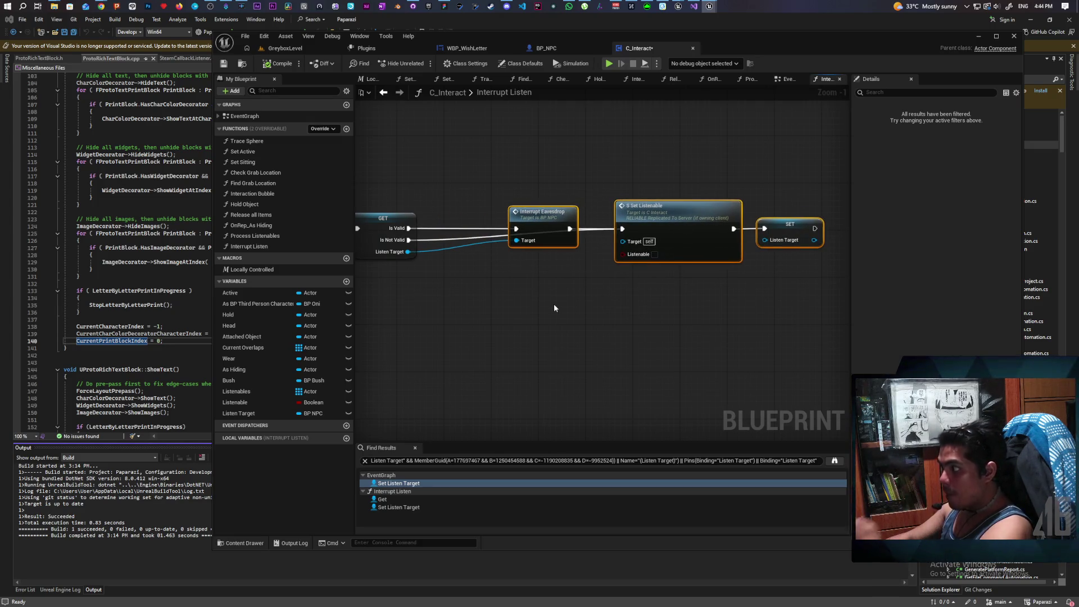
Jump from the Interrupt Eavesdrop call to its event in BP_NPC
{"action": "scroll", "coordinate": [464, 279], "scroll_direction": "up", "scroll_amount": 1}
{"action": "left_click_drag", "start_coordinate": [464, 280], "coordinate": [538, 289]}
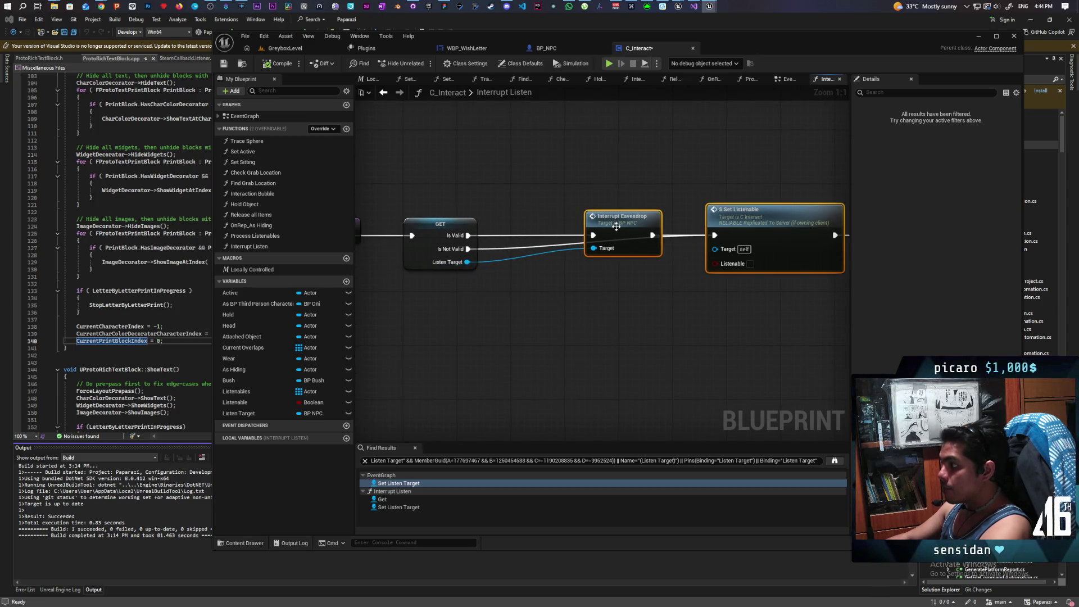
{"action": "left_click", "coordinate": [617, 227]}
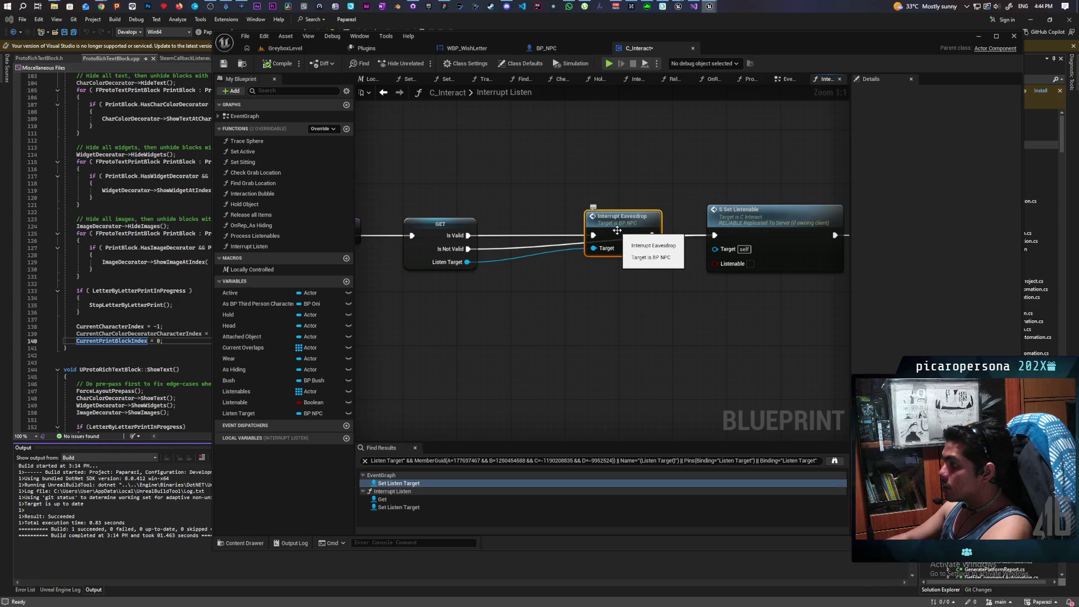
{"action": "double_click", "coordinate": [616, 230]}
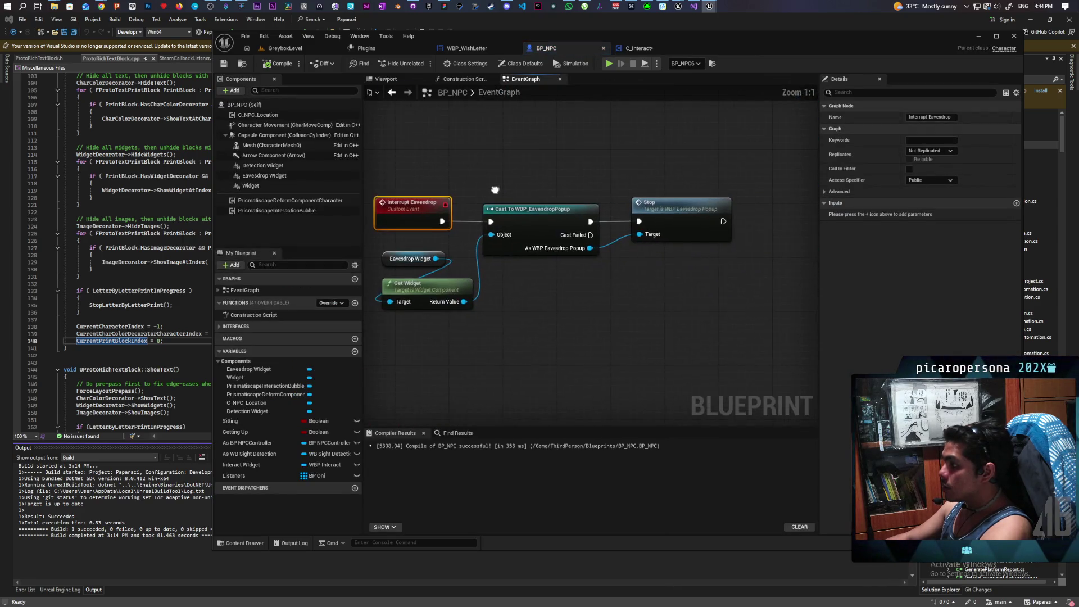
Make Interrupt Eavesdrop take an Item input and REMOVE it from Listeners right after Stop
{"action": "mouse_move", "coordinate": [439, 340]}
{"action": "left_mouse_down"}
{"action": "mouse_move", "coordinate": [521, 253]}
{"action": "mouse_move", "coordinate": [647, 242]}
{"action": "left_mouse_up"}
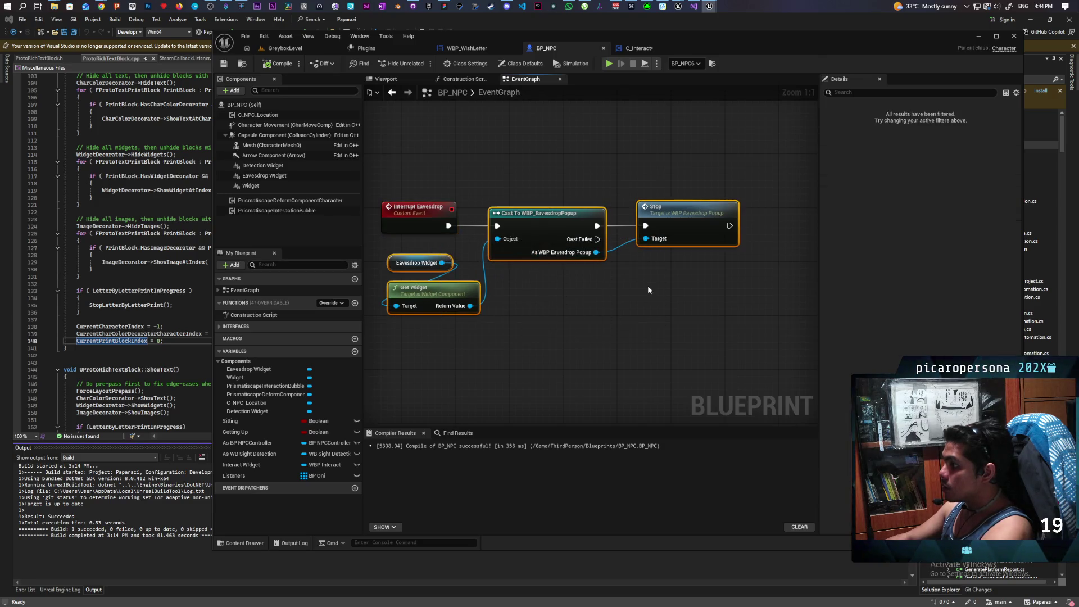
{"action": "left_click", "coordinate": [648, 290]}
{"action": "left_click_drag", "start_coordinate": [236, 475], "coordinate": [360, 473]}
{"action": "mouse_move", "coordinate": [490, 430]}
{"action": "left_mouse_down"}
{"action": "mouse_move", "coordinate": [697, 297]}
{"action": "mouse_move", "coordinate": [646, 291]}
{"action": "mouse_move", "coordinate": [704, 328]}
{"action": "left_mouse_up"}
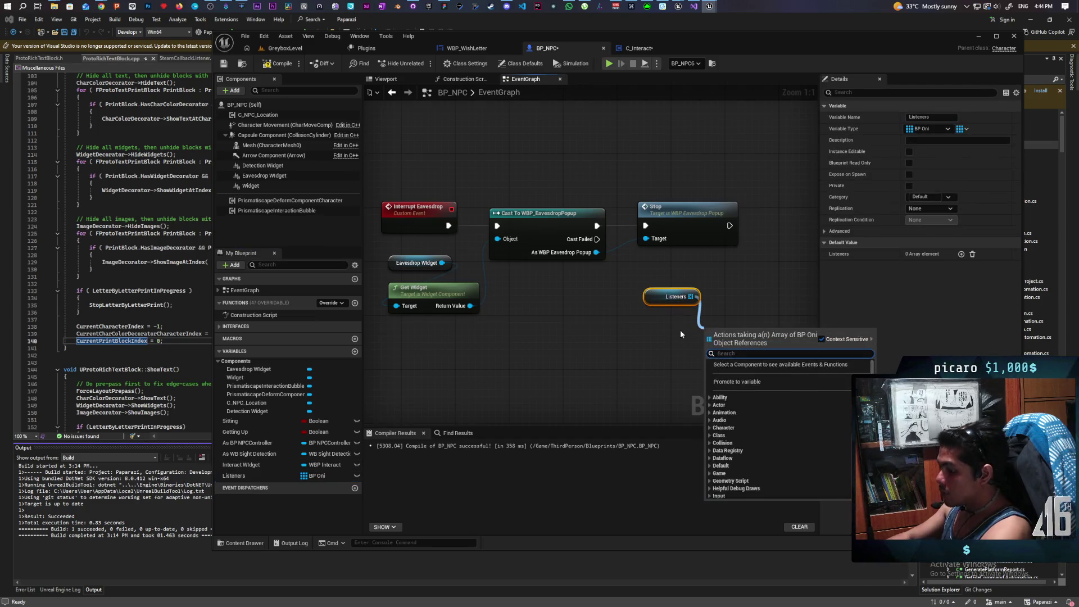
{"action": "type", "text": "remove"}
{"action": "key", "text": "Return"}
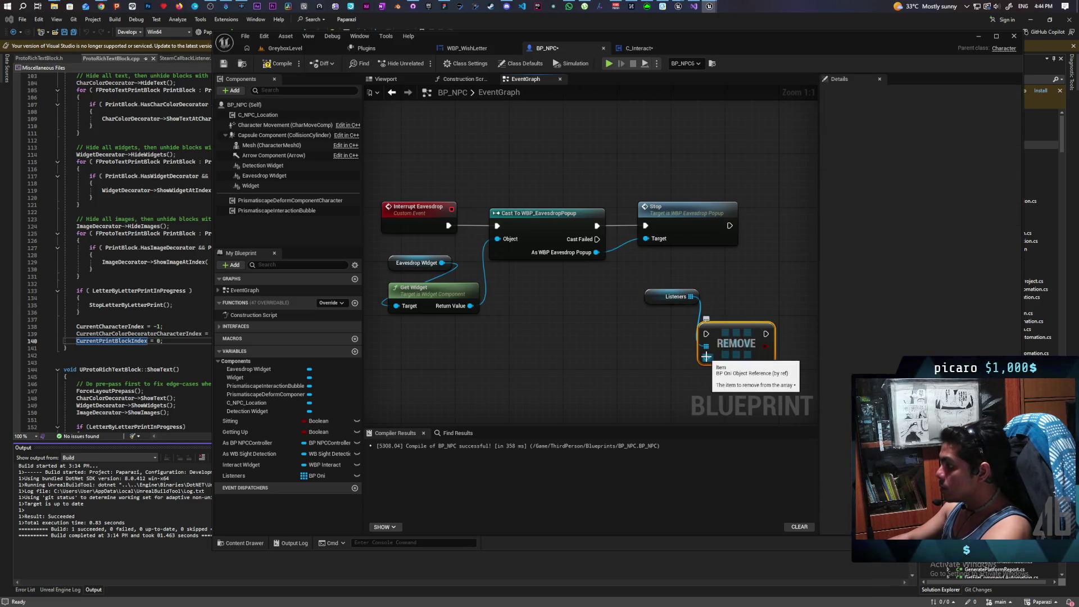
{"action": "mouse_move", "coordinate": [705, 356]}
{"action": "left_mouse_down"}
{"action": "mouse_move", "coordinate": [443, 300]}
{"action": "mouse_move", "coordinate": [423, 224]}
{"action": "left_mouse_up"}
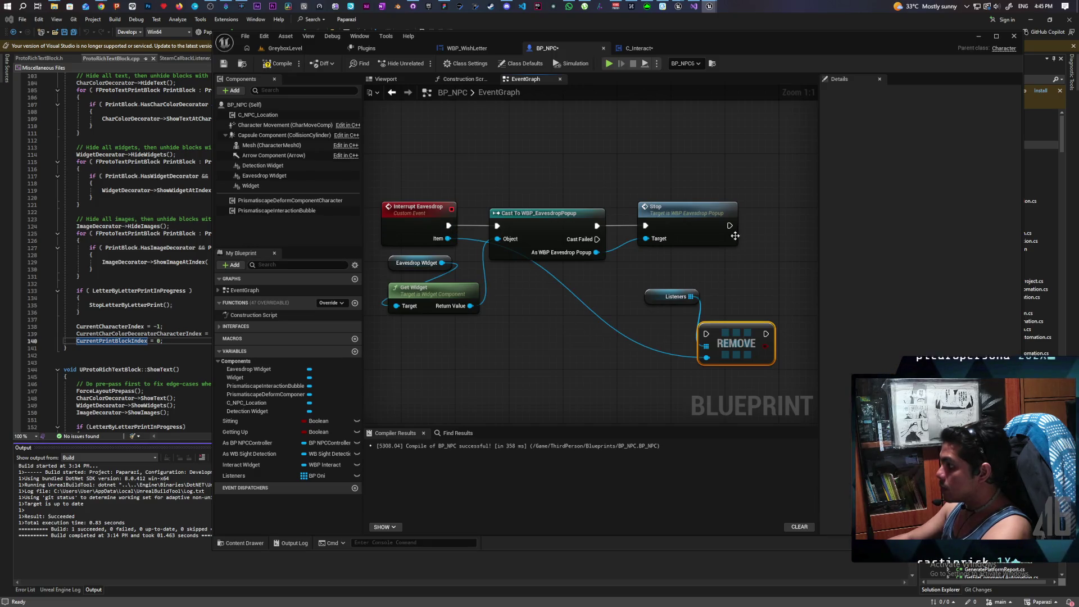
{"action": "mouse_move", "coordinate": [730, 225]}
{"action": "left_mouse_down"}
{"action": "mouse_move", "coordinate": [706, 333]}
{"action": "mouse_move", "coordinate": [760, 247]}
{"action": "mouse_move", "coordinate": [758, 231]}
{"action": "left_mouse_up"}
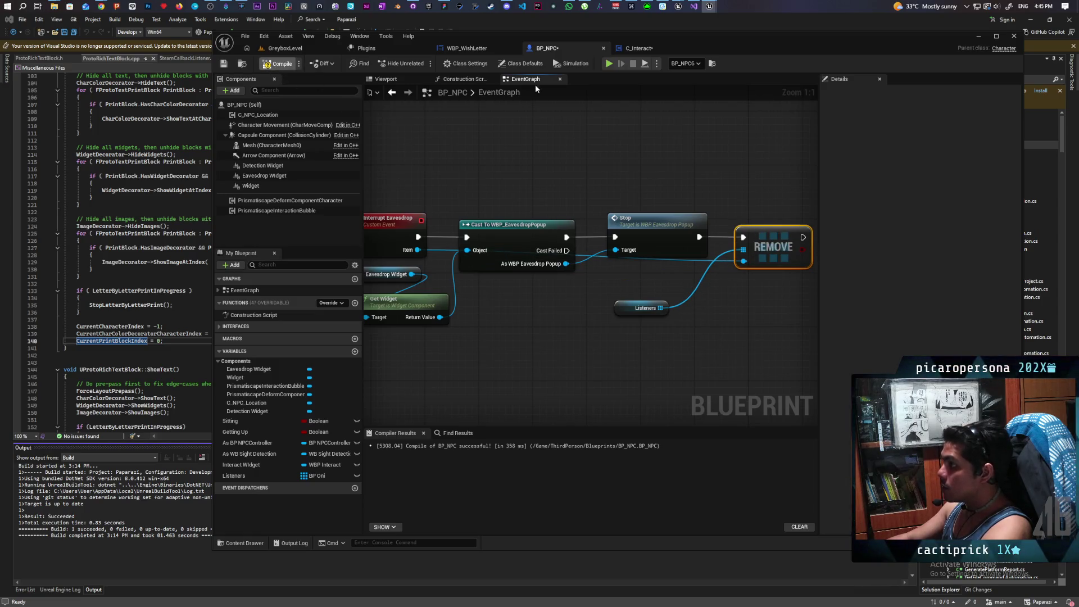
{"action": "left_click", "coordinate": [637, 50]}
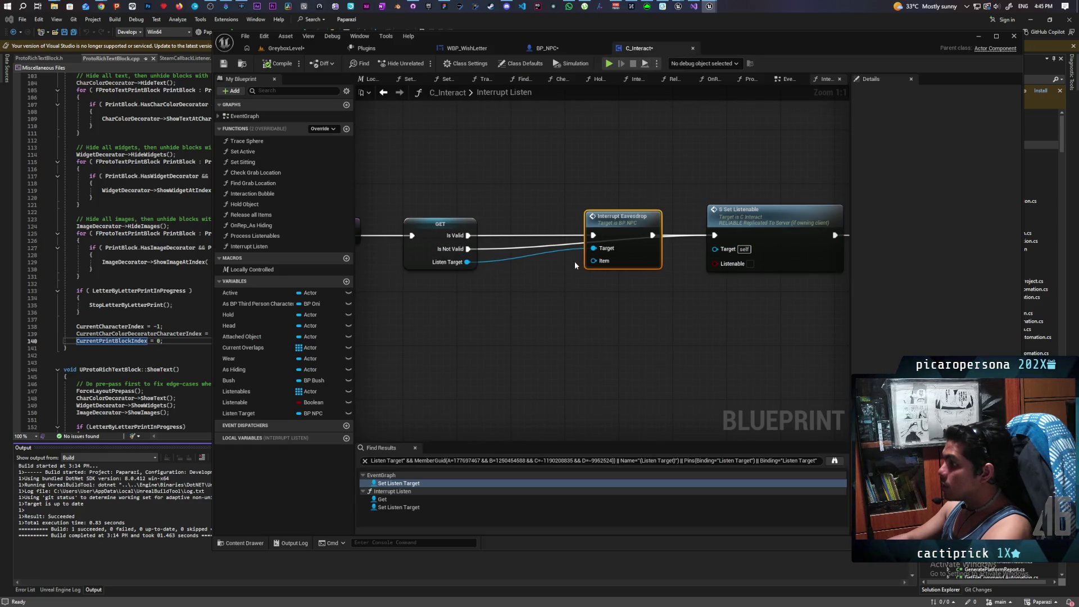
Add an As BP Third Person Character getter to Interrupt Listen, save all, and reopen BP_NPC's Interrupt Eavesdrop
{"action": "mouse_move", "coordinate": [256, 304]}
{"action": "left_mouse_down"}
{"action": "mouse_move", "coordinate": [606, 277]}
{"action": "mouse_move", "coordinate": [593, 247]}
{"action": "mouse_move", "coordinate": [542, 291]}
{"action": "left_mouse_up"}
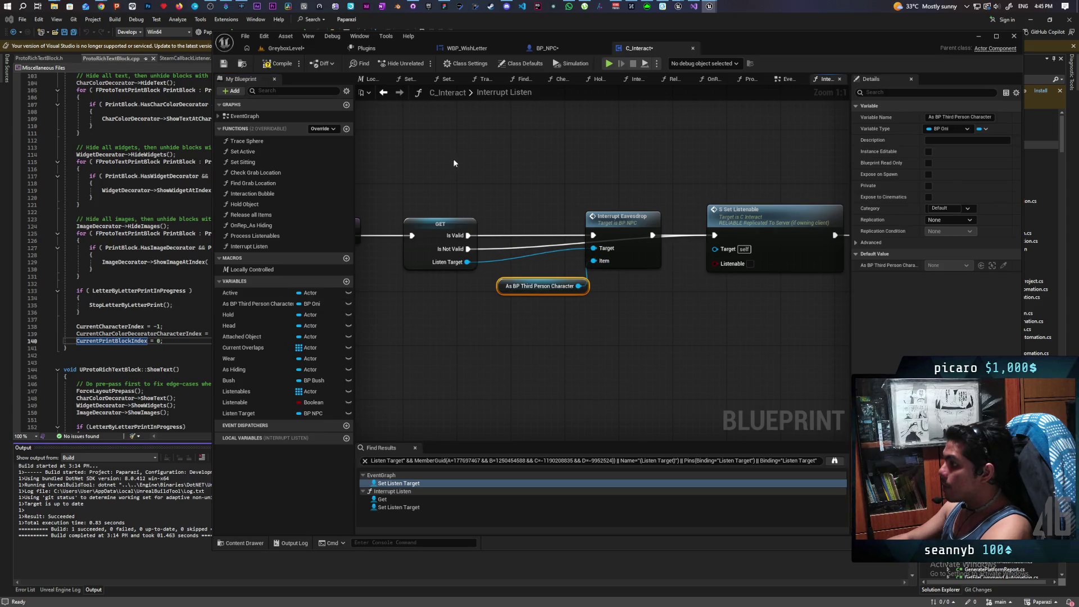
{"action": "scroll", "coordinate": [571, 182], "scroll_direction": "down", "scroll_amount": 1}
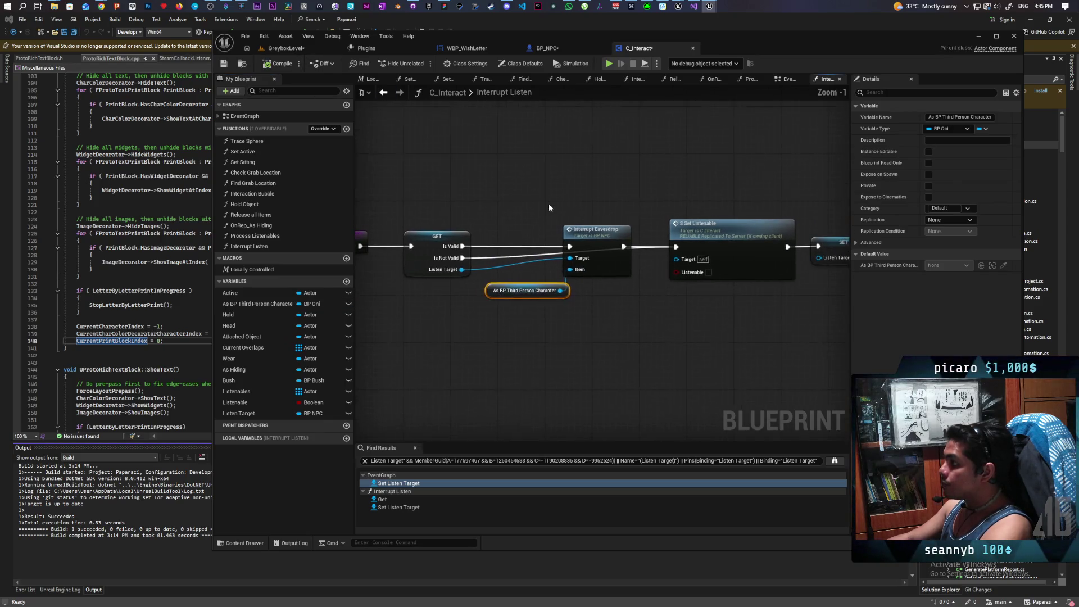
{"action": "key", "text": "ctrl+shift+s"}
{"action": "double_click", "coordinate": [594, 252]}
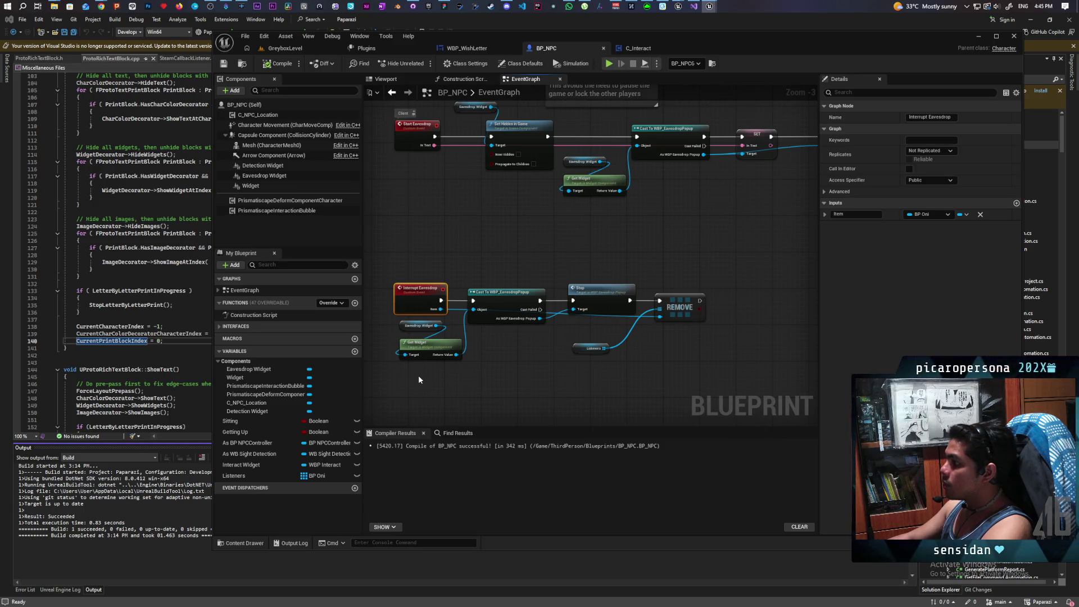
Give the Interrupt Eavesdrop event a 'Client' comment bubble
{"action": "scroll", "coordinate": [413, 368], "scroll_direction": "up", "scroll_amount": 3}
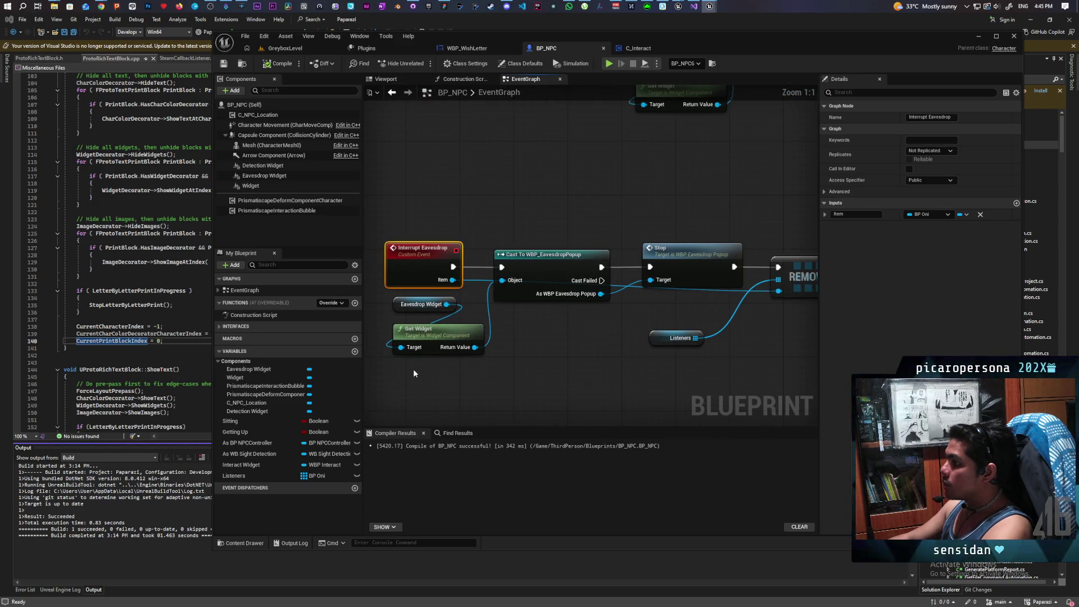
{"action": "mouse_move", "coordinate": [409, 213]}
{"action": "left_mouse_down"}
{"action": "mouse_move", "coordinate": [431, 269]}
{"action": "mouse_move", "coordinate": [419, 236]}
{"action": "mouse_move", "coordinate": [406, 251]}
{"action": "left_mouse_up"}
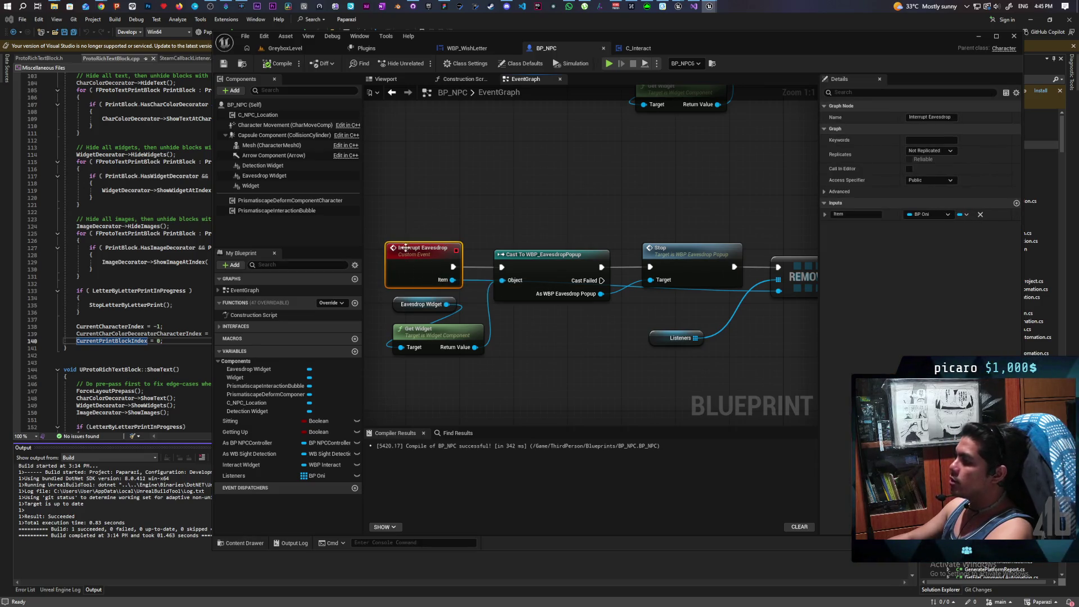
{"action": "left_click", "coordinate": [404, 235]}
{"action": "type", "text": "Client"}
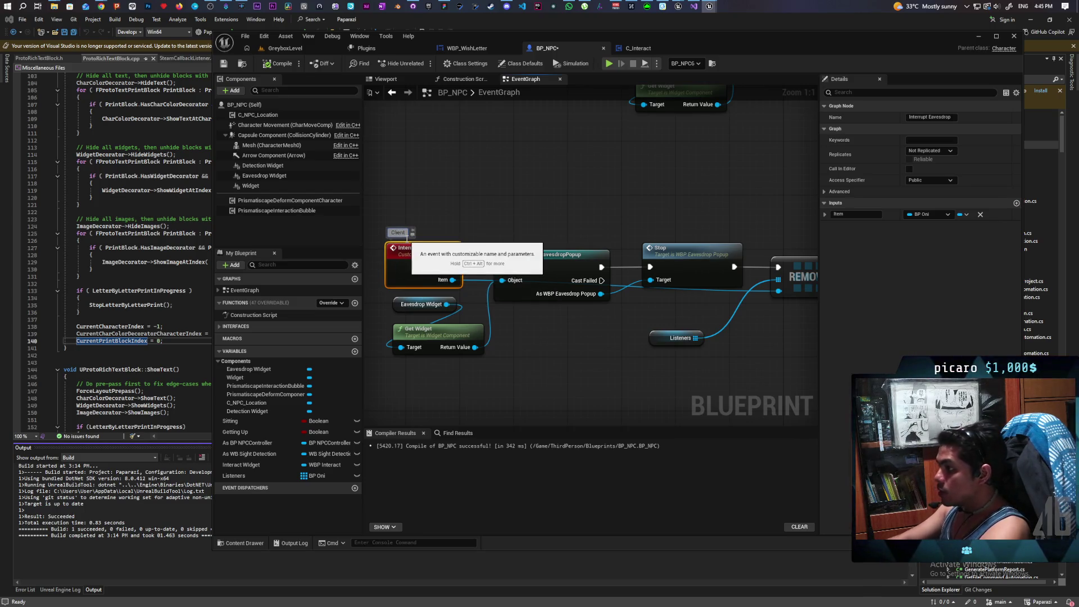
{"action": "left_click", "coordinate": [507, 211]}
Move the Listeners getter beside the REMOVE node
{"action": "scroll", "coordinate": [389, 217], "scroll_direction": "down", "scroll_amount": 1}
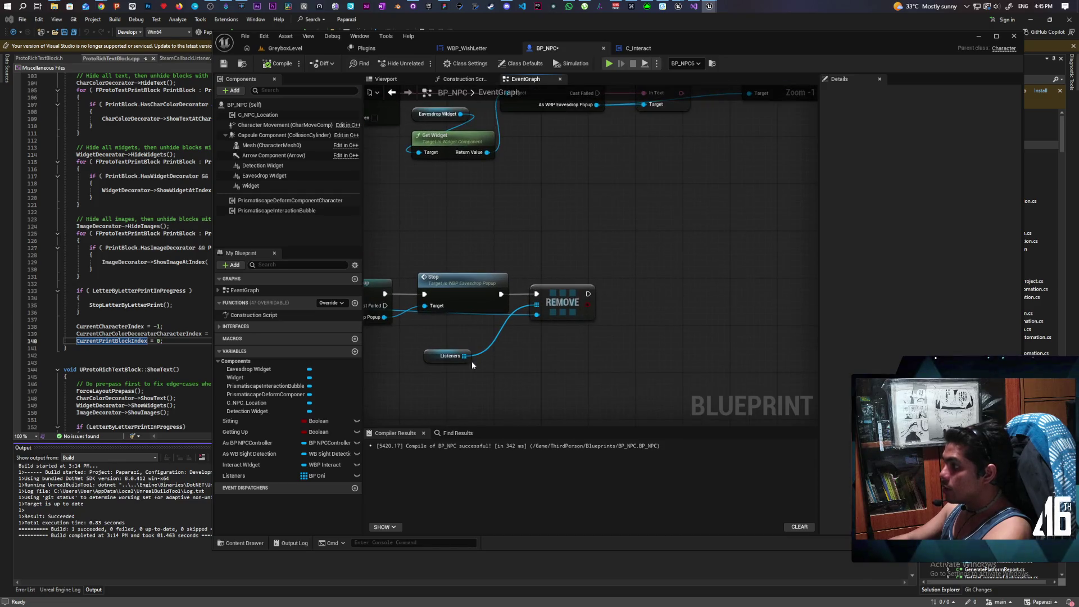
{"action": "left_click_drag", "start_coordinate": [427, 356], "coordinate": [468, 337]}
{"action": "left_click_drag", "start_coordinate": [618, 271], "coordinate": [535, 352]}
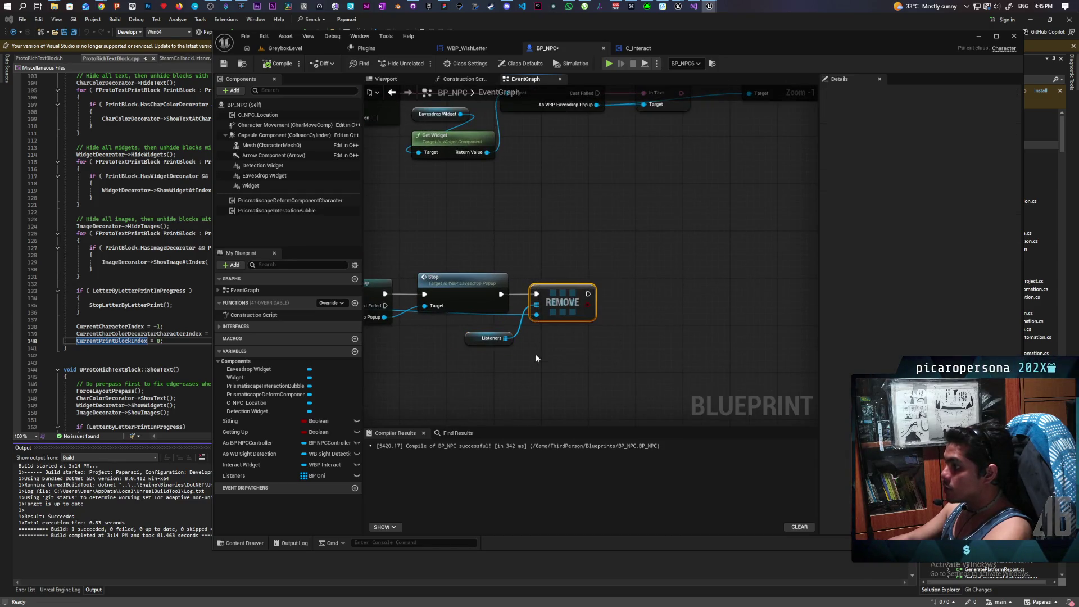
Add a new custom event below the Interrupt Eavesdrop chain
{"action": "scroll", "coordinate": [478, 380], "scroll_direction": "up", "scroll_amount": 1}
{"action": "mouse_move", "coordinate": [470, 378]}
{"action": "left_mouse_down"}
{"action": "mouse_move", "coordinate": [704, 350]}
{"action": "mouse_move", "coordinate": [744, 333]}
{"action": "mouse_move", "coordinate": [462, 414]}
{"action": "left_mouse_up"}
{"action": "scroll", "coordinate": [582, 315], "scroll_direction": "down", "scroll_amount": 7}
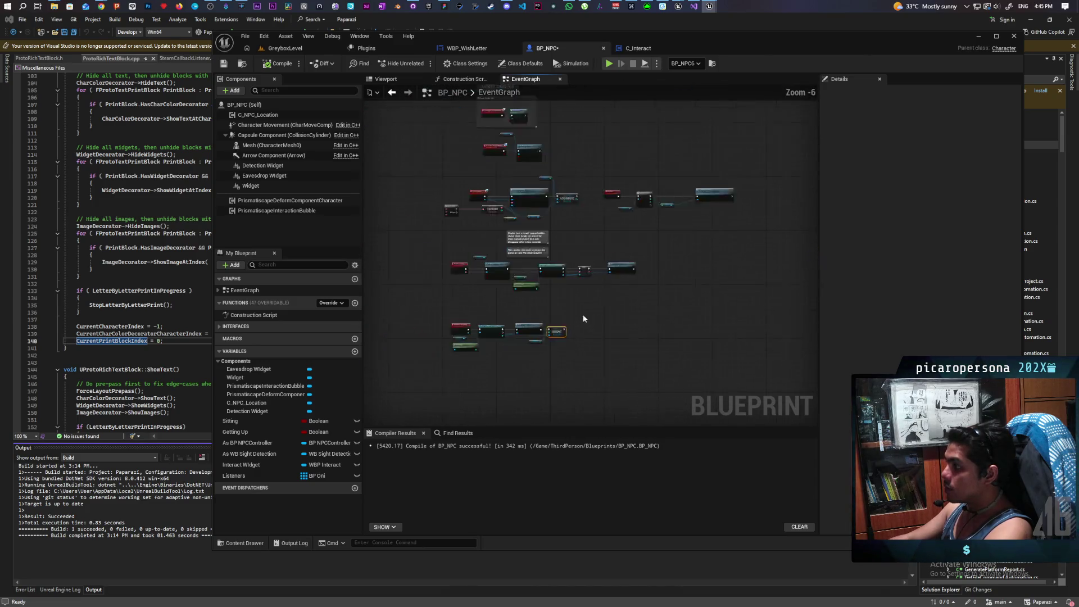
{"action": "scroll", "coordinate": [597, 294], "scroll_direction": "up", "scroll_amount": 4}
{"action": "mouse_move", "coordinate": [547, 323]}
{"action": "left_mouse_down"}
{"action": "mouse_move", "coordinate": [679, 181]}
{"action": "mouse_move", "coordinate": [509, 312]}
{"action": "left_mouse_up"}
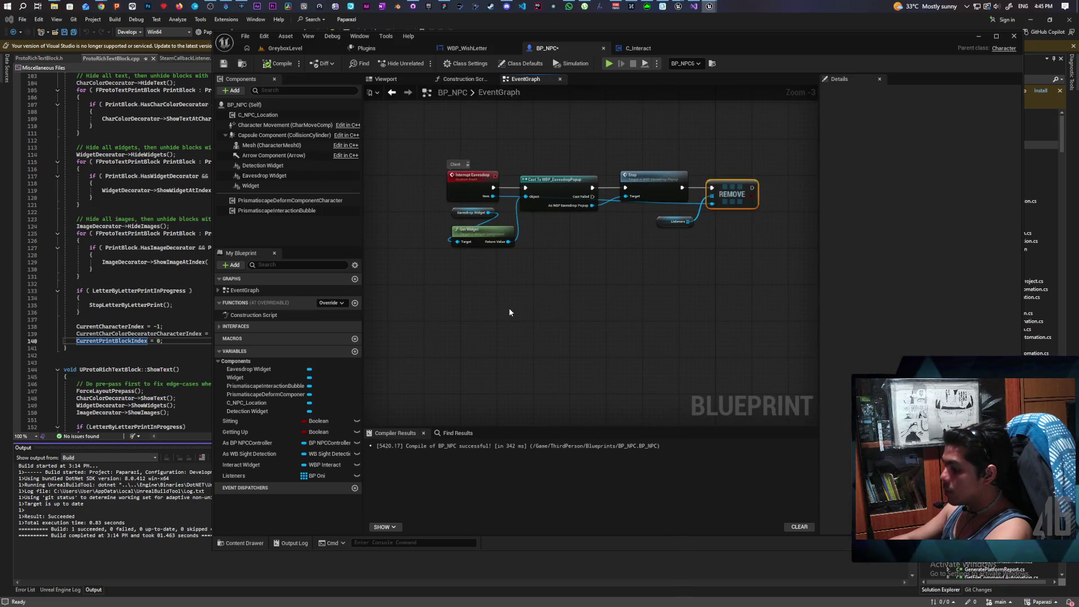
{"action": "left_click", "coordinate": [447, 303]}
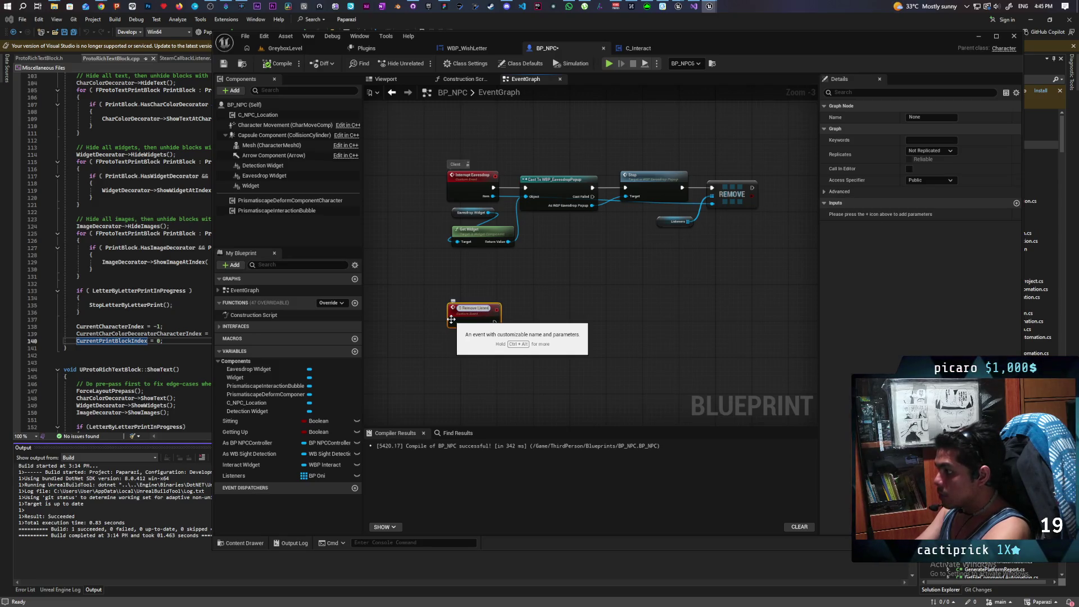
Wire the S Remove Listener event into the REMOVE node on Listeners
{"action": "mouse_move", "coordinate": [506, 297]}
{"action": "left_mouse_down"}
{"action": "mouse_move", "coordinate": [550, 350]}
{"action": "mouse_move", "coordinate": [555, 322]}
{"action": "left_mouse_up"}
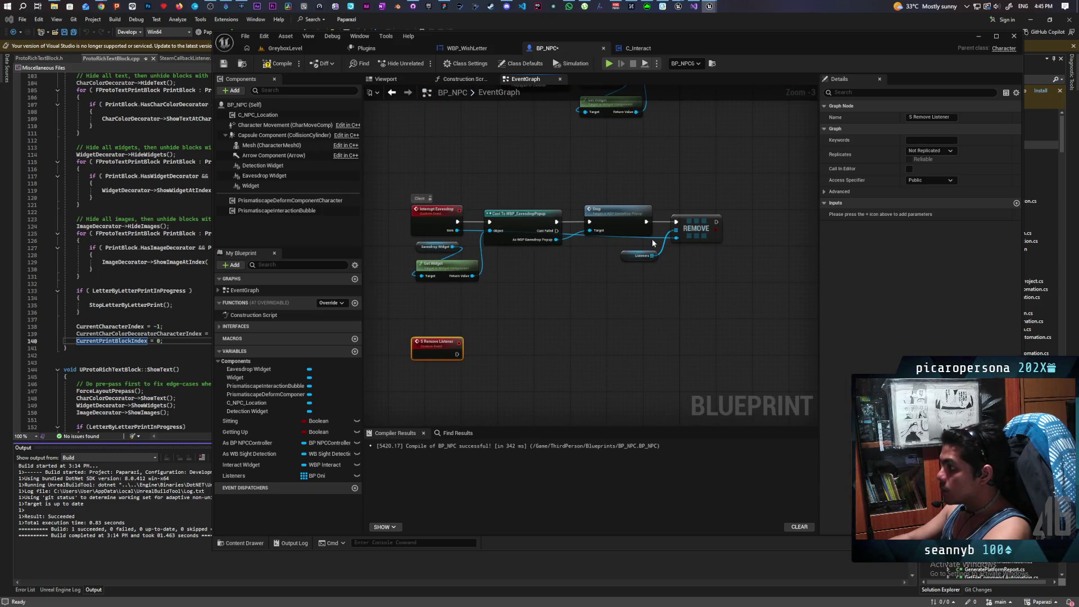
{"action": "mouse_move", "coordinate": [707, 292]}
{"action": "left_mouse_down"}
{"action": "mouse_move", "coordinate": [662, 256]}
{"action": "mouse_move", "coordinate": [480, 389]}
{"action": "left_mouse_up"}
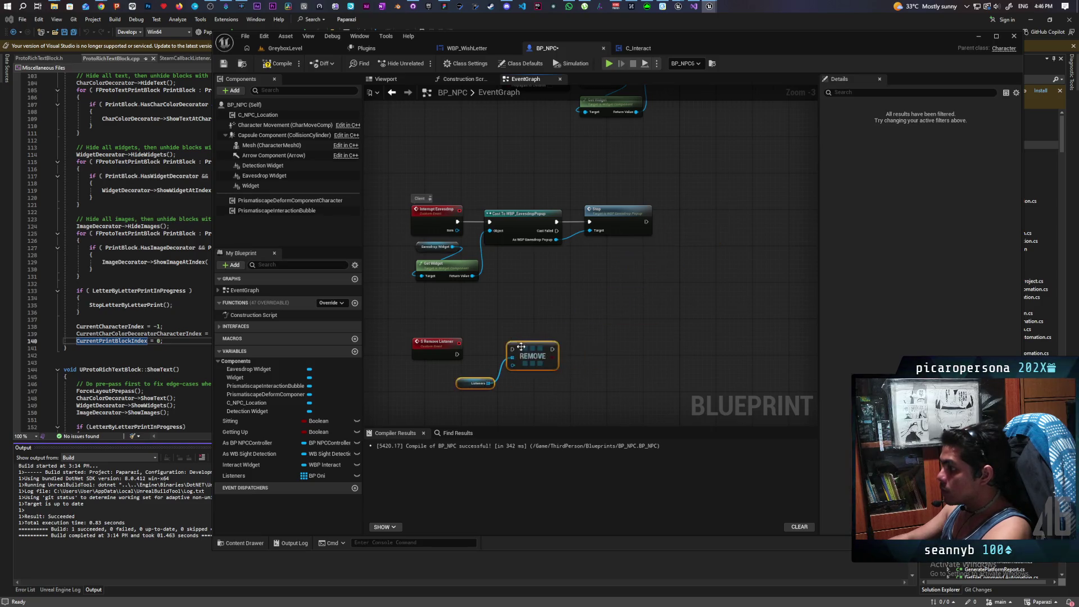
{"action": "scroll", "coordinate": [505, 369], "scroll_direction": "up", "scroll_amount": 3}
{"action": "mouse_move", "coordinate": [439, 355]}
{"action": "left_mouse_down"}
{"action": "mouse_move", "coordinate": [548, 347]}
{"action": "mouse_move", "coordinate": [407, 354]}
{"action": "left_mouse_up"}
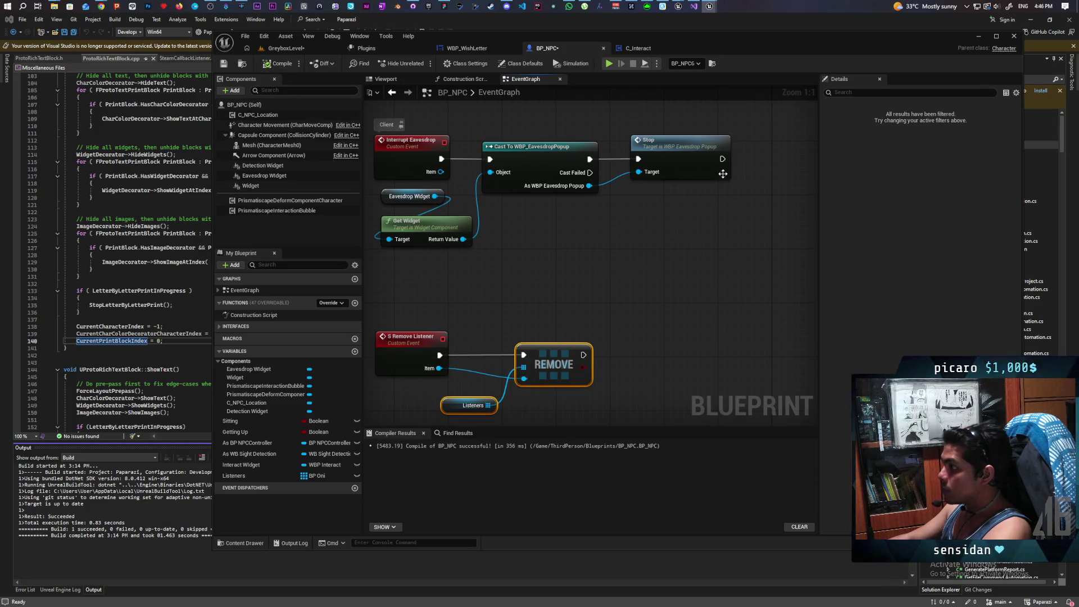
Call S Remove Listener after Stop, passing the eavesdrop popup as Item
{"action": "left_click_drag", "start_coordinate": [737, 160], "coordinate": [738, 163]}
{"action": "type", "text": "s remove li"}
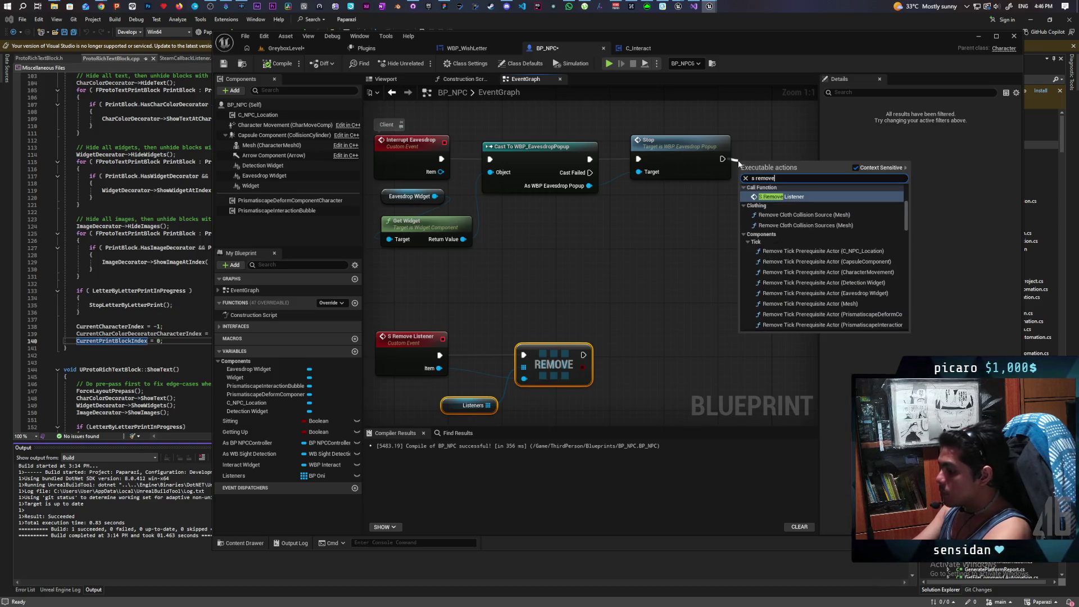
{"action": "key", "text": "Return"}
{"action": "left_click_drag", "start_coordinate": [588, 186], "coordinate": [752, 208]}
Paste an S Remove Listener call into the On Seen listeners loop, fed the array element
{"action": "scroll", "coordinate": [689, 227], "scroll_direction": "down", "scroll_amount": 6}
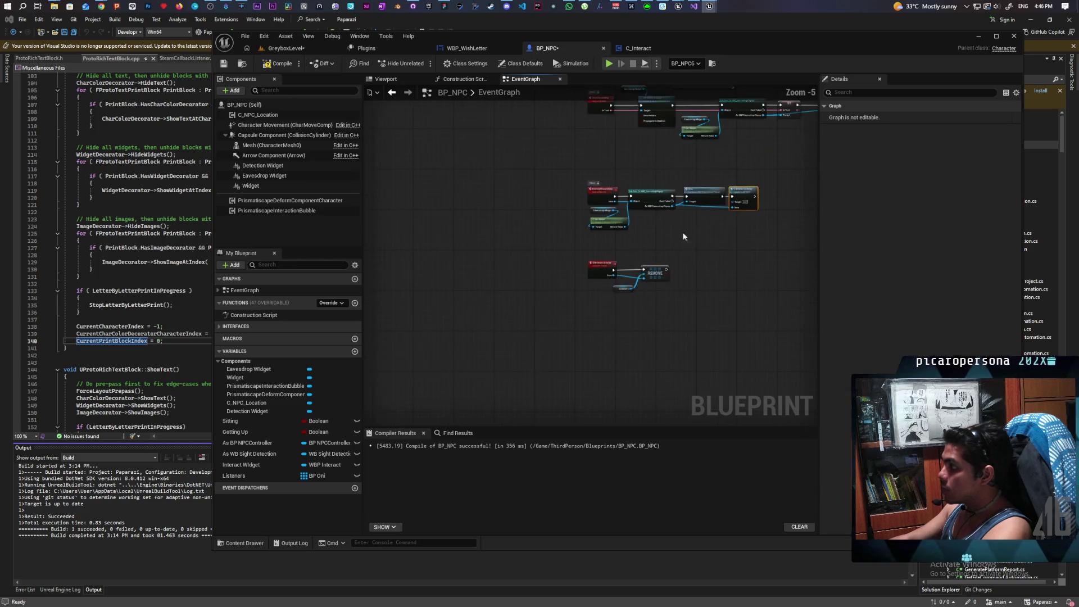
{"action": "mouse_move", "coordinate": [653, 225]}
{"action": "left_mouse_down"}
{"action": "mouse_move", "coordinate": [586, 351]}
{"action": "mouse_move", "coordinate": [702, 234]}
{"action": "left_mouse_up"}
{"action": "mouse_move", "coordinate": [609, 307]}
{"action": "left_mouse_down"}
{"action": "mouse_move", "coordinate": [621, 334]}
{"action": "mouse_move", "coordinate": [638, 314]}
{"action": "mouse_move", "coordinate": [462, 425]}
{"action": "left_mouse_up"}
{"action": "scroll", "coordinate": [604, 306], "scroll_direction": "up", "scroll_amount": 3}
{"action": "mouse_move", "coordinate": [556, 320]}
{"action": "left_mouse_down"}
{"action": "mouse_move", "coordinate": [634, 306]}
{"action": "mouse_move", "coordinate": [605, 321]}
{"action": "mouse_move", "coordinate": [503, 319]}
{"action": "mouse_move", "coordinate": [603, 314]}
{"action": "left_mouse_up"}
{"action": "key", "text": "ctrl+v"}
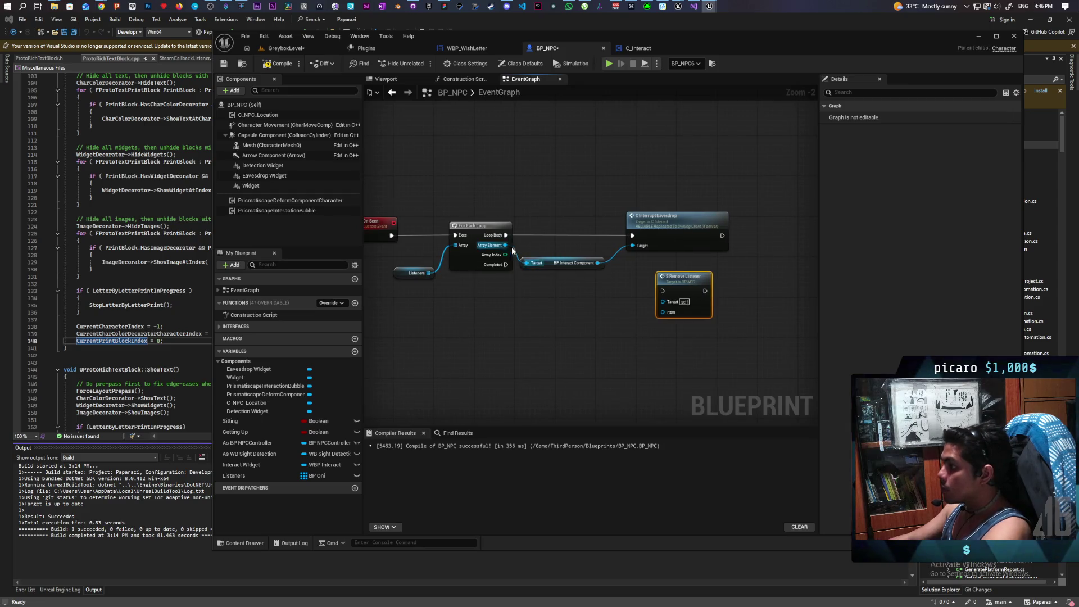
{"action": "mouse_move", "coordinate": [505, 246]}
{"action": "left_mouse_down"}
{"action": "mouse_move", "coordinate": [599, 314]}
{"action": "mouse_move", "coordinate": [663, 312]}
{"action": "mouse_move", "coordinate": [770, 225]}
{"action": "left_mouse_up"}
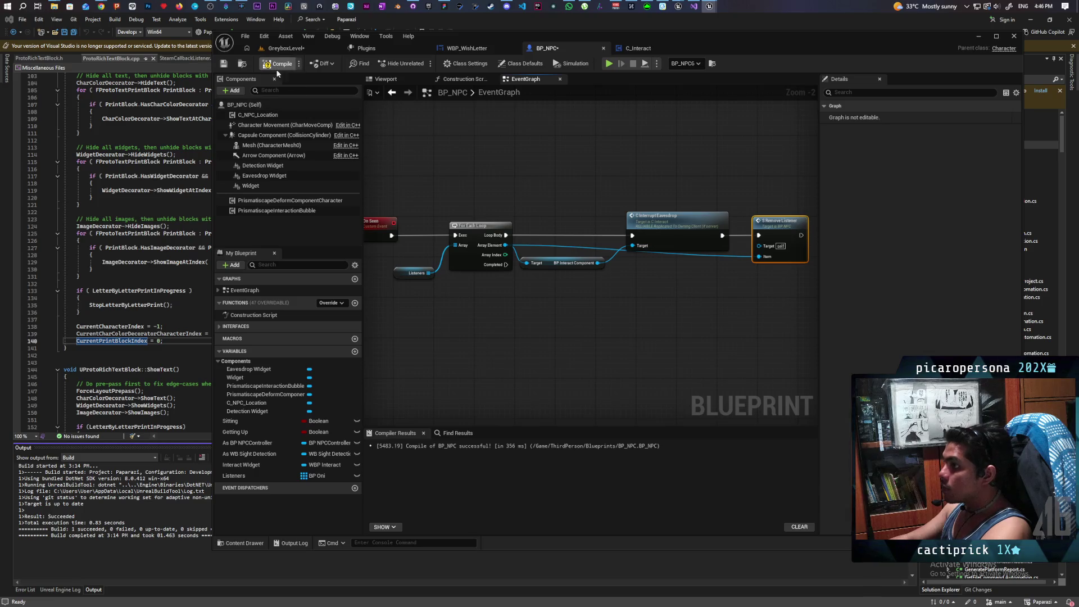
Compile and save BP_NPC, then return to the GreyboxLevel viewport
{"action": "key", "text": "ctrl+s"}
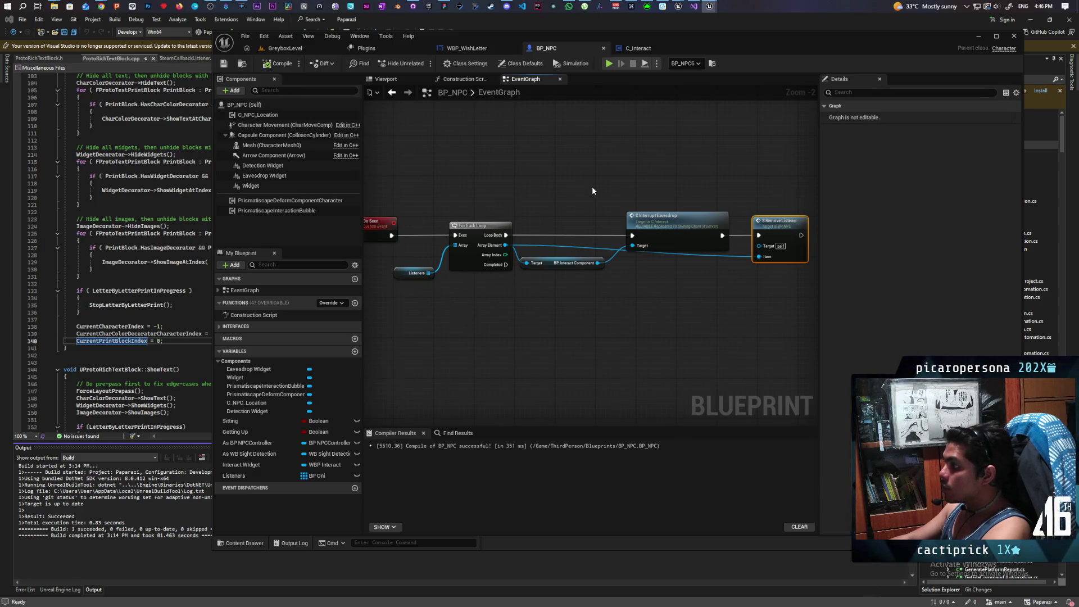
{"action": "scroll", "coordinate": [592, 187], "scroll_direction": "down", "scroll_amount": 3}
{"action": "left_click", "coordinate": [281, 49]}
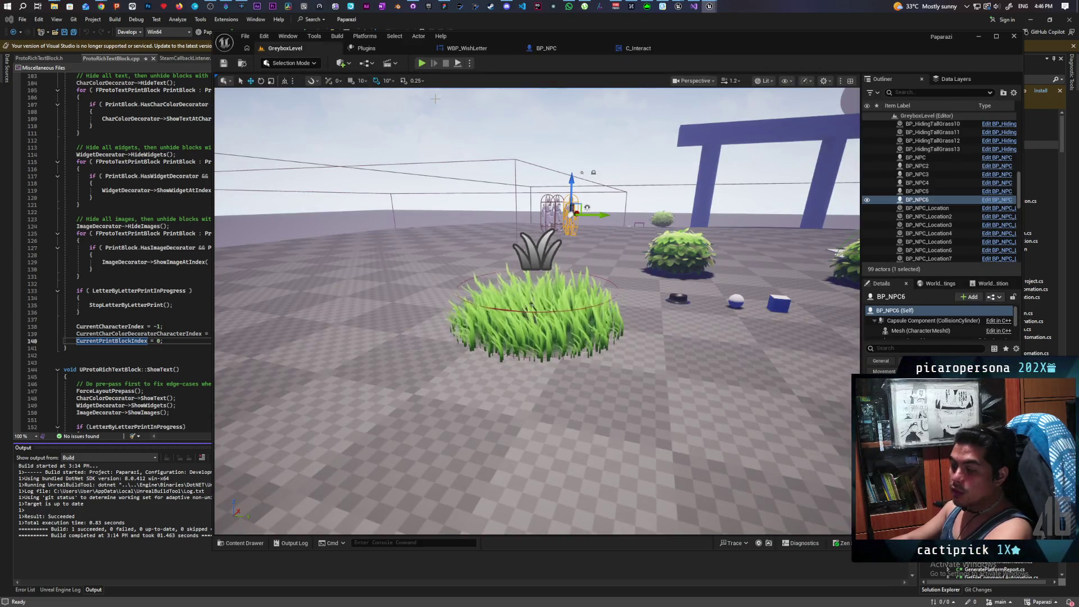
Play-test the level, walking into the grass and pressing F to eavesdrop on an NPC
{"action": "left_click", "coordinate": [422, 63]}
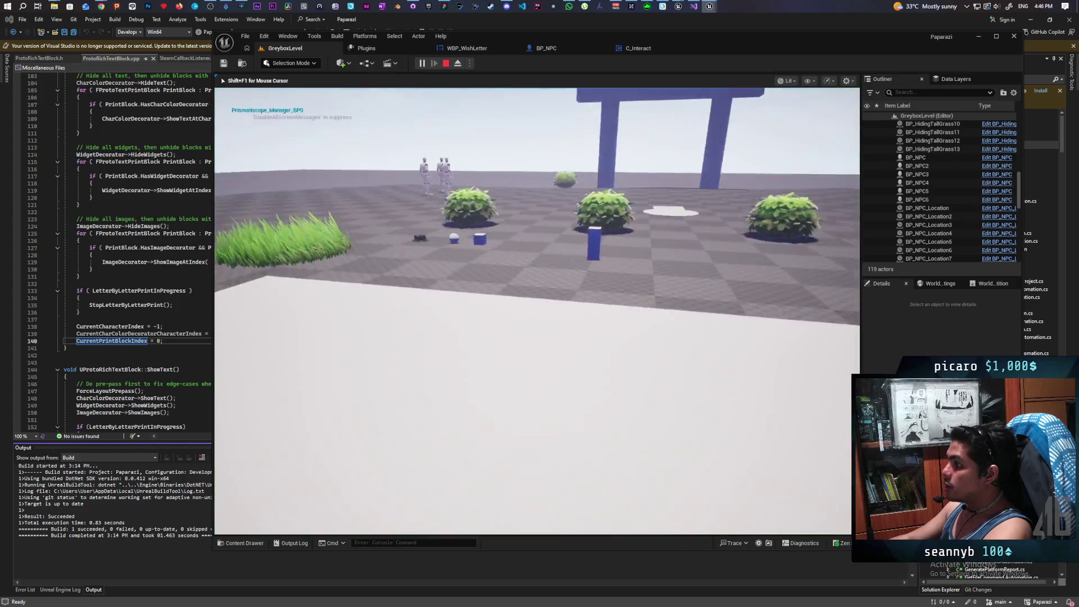
{"action": "key", "text": "w"}
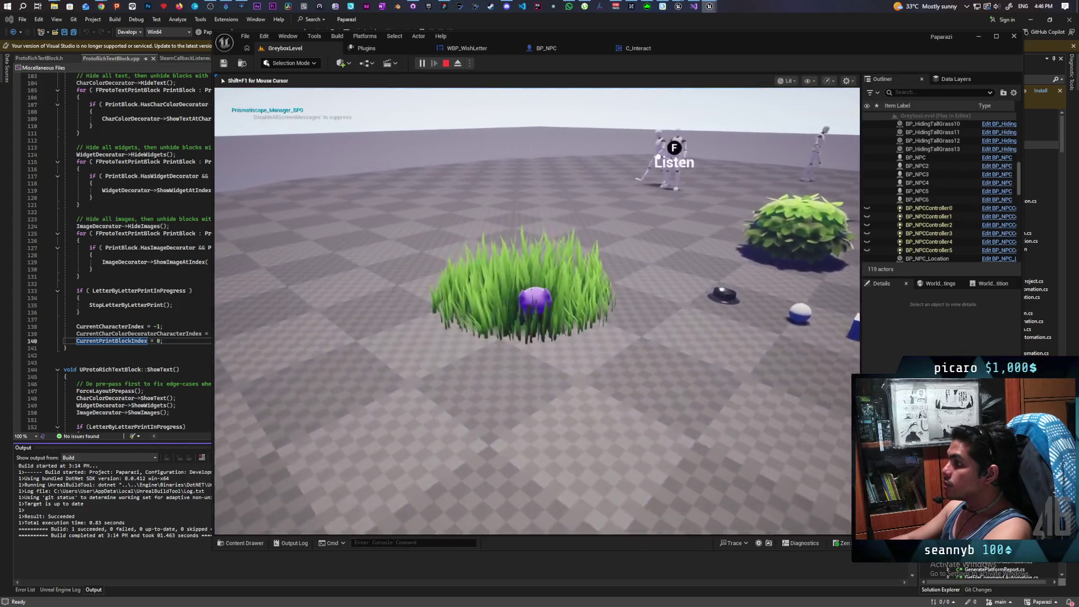
{"action": "key", "text": "f"}
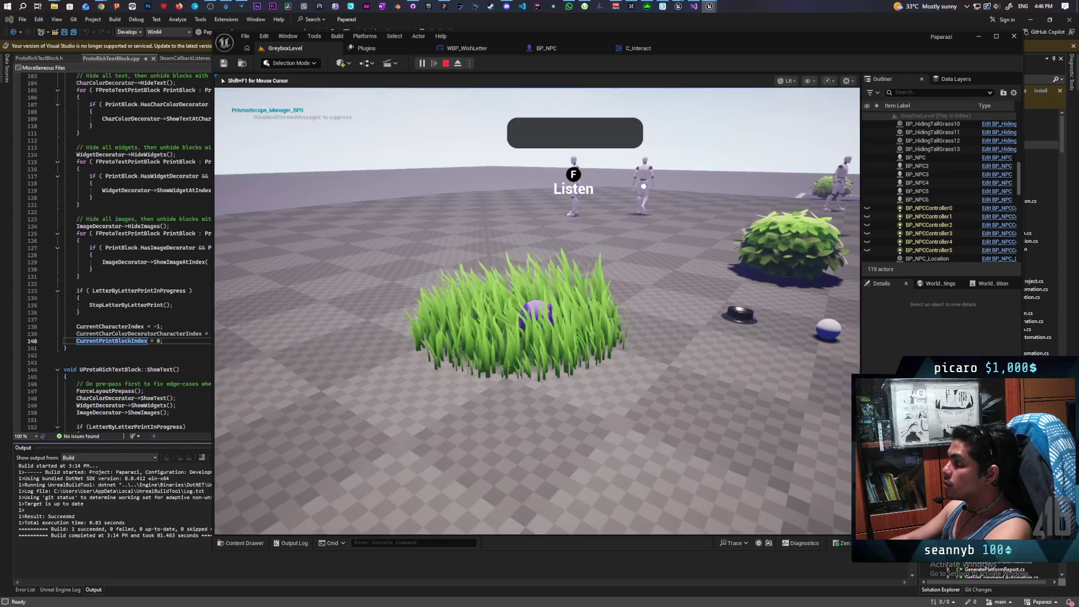
{"action": "key", "text": "a"}
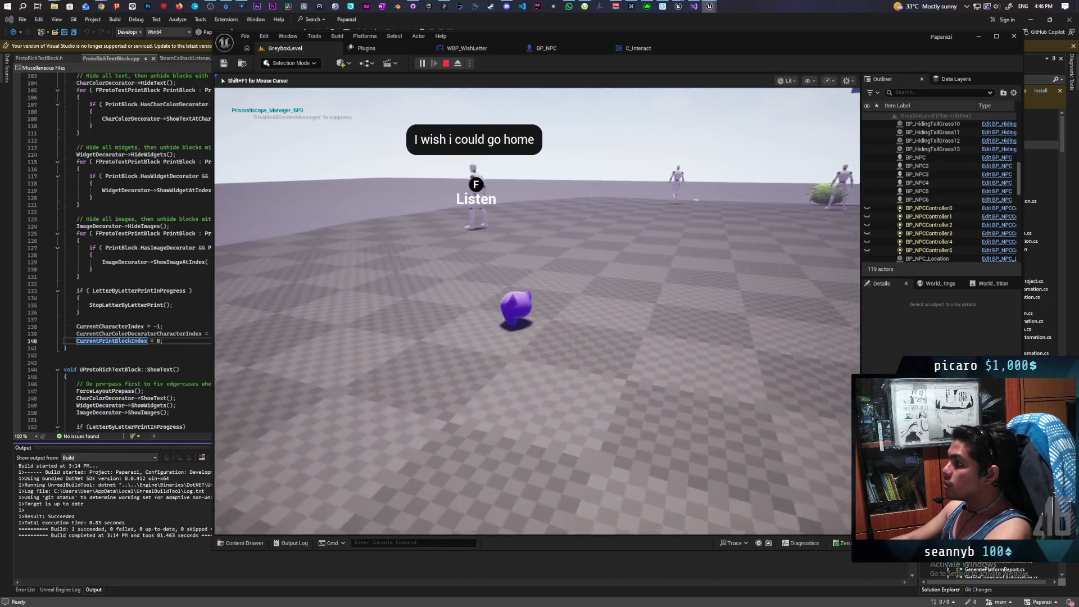
{"action": "key", "text": "w"}
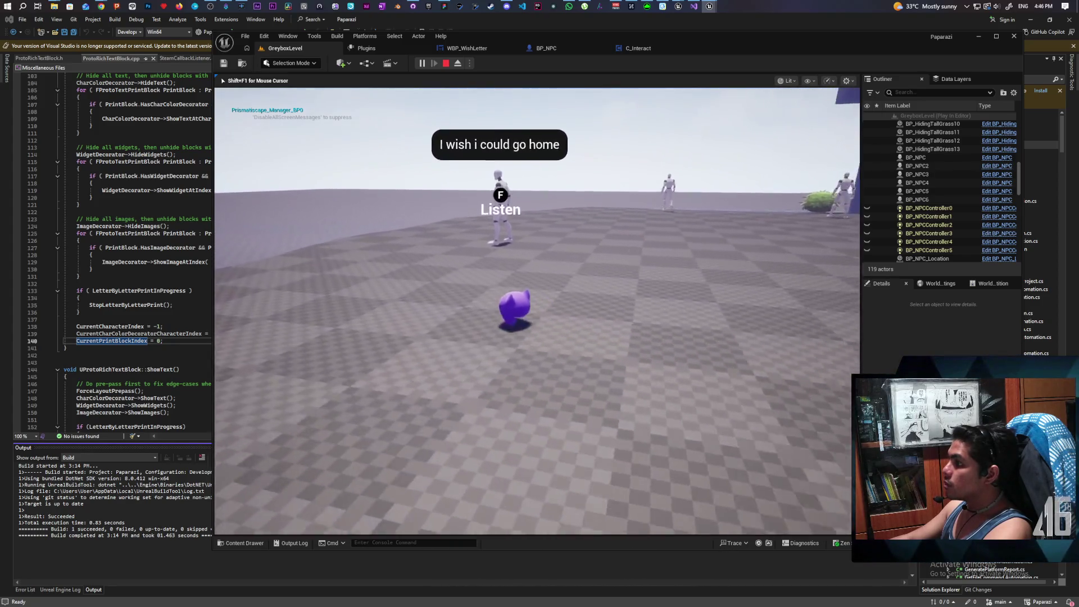
{"action": "key", "text": "d"}
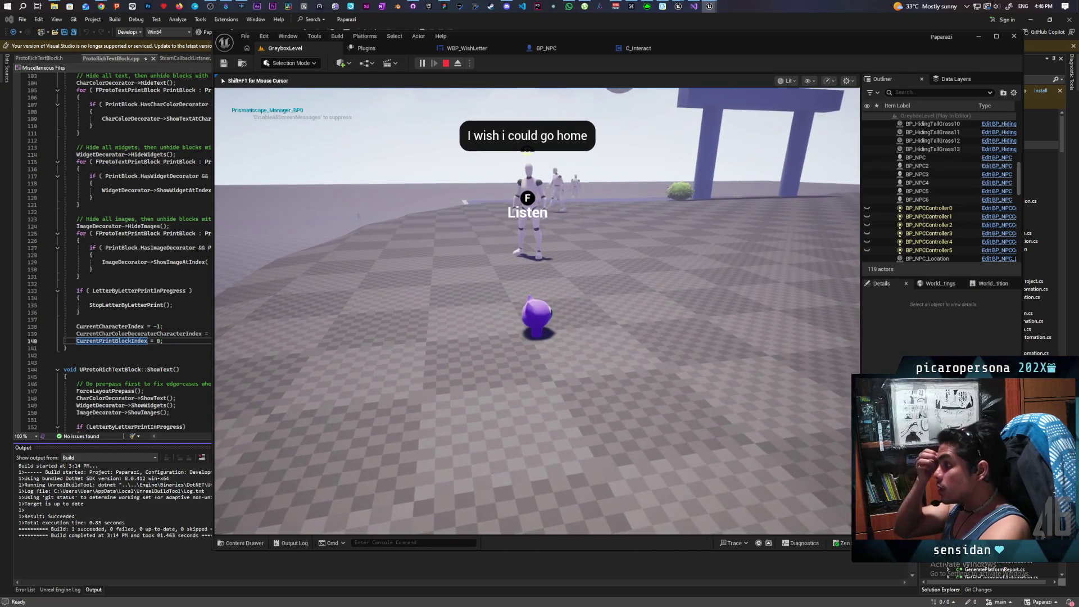
{"action": "key", "text": "d"}
{"action": "key", "text": "d"}
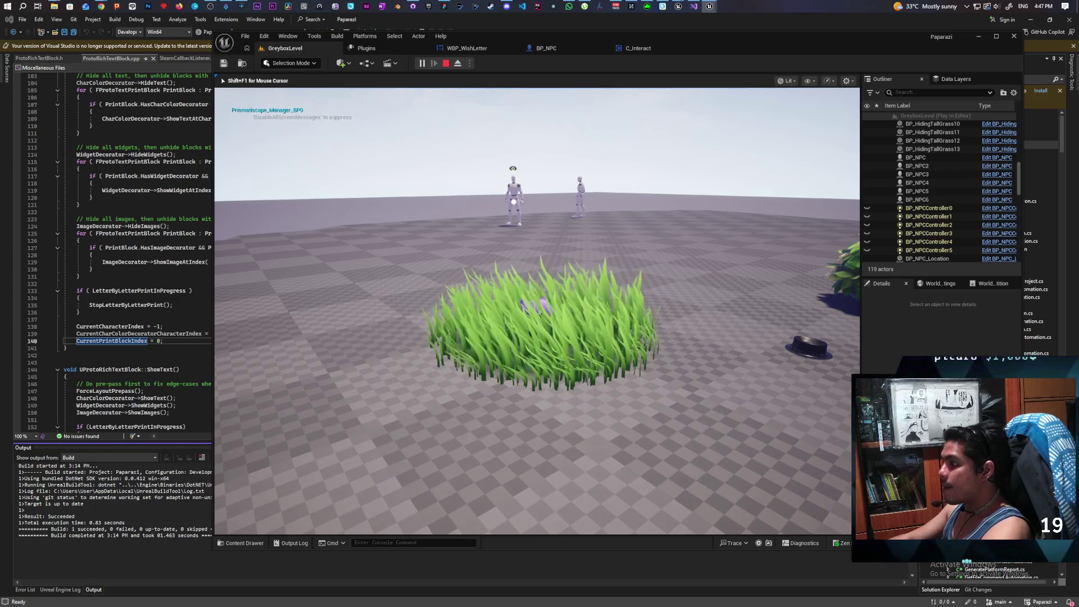
Approach the NPCs and eavesdrop again, then stop play and reopen BP_NPC
{"action": "key", "text": "w"}
{"action": "key", "text": "f"}
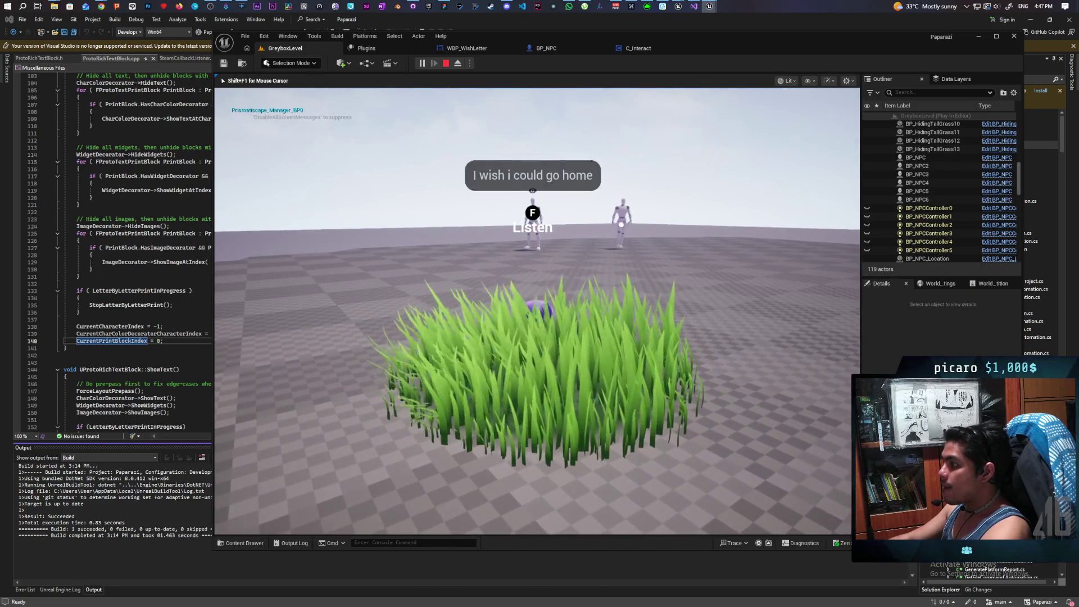
{"action": "key", "text": "w"}
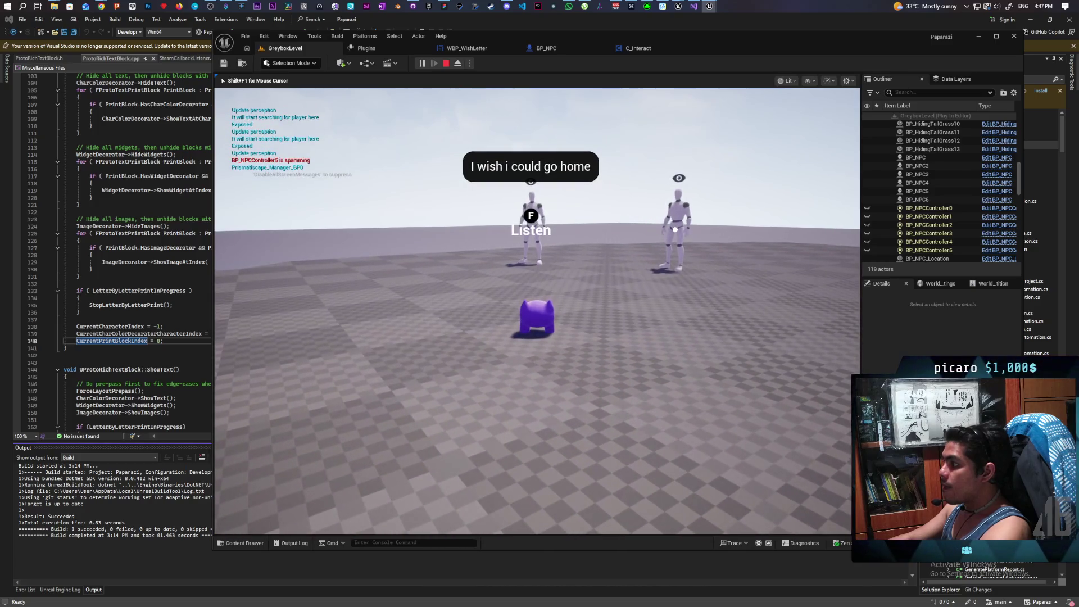
{"action": "key", "text": "Escape"}
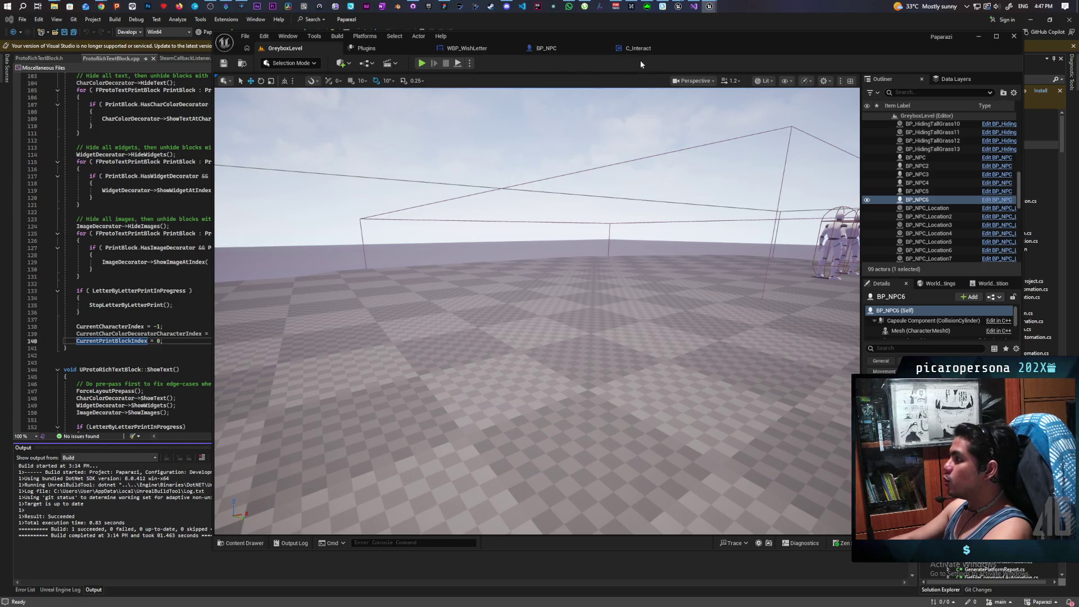
{"action": "left_click", "coordinate": [552, 52]}
Open the BP_NPCController blueprint from the Content Drawer
{"action": "key", "text": "ctrl+space"}
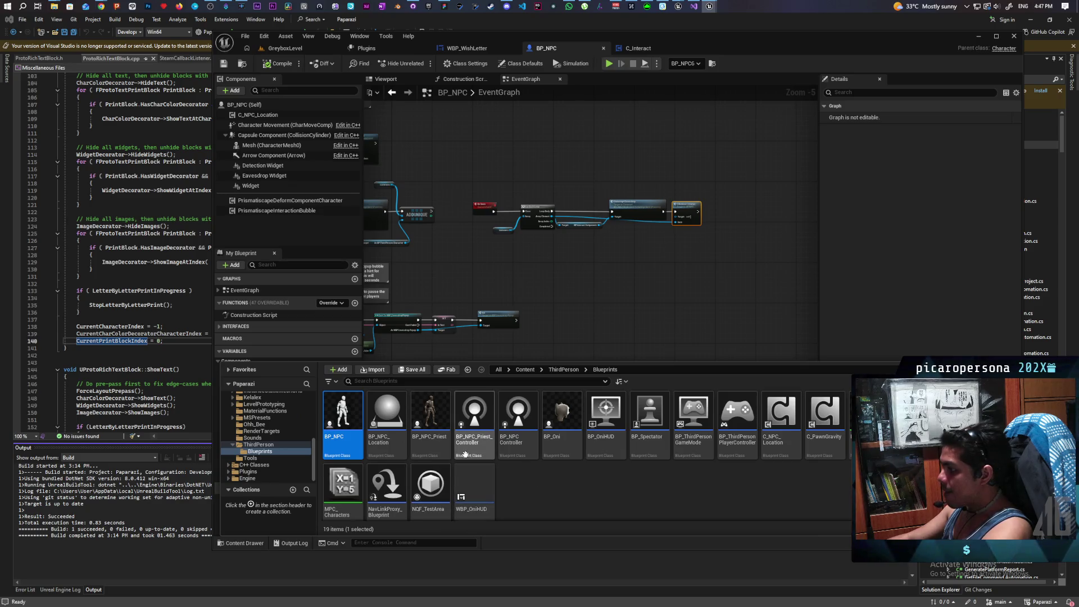
{"action": "mouse_move", "coordinate": [490, 456]}
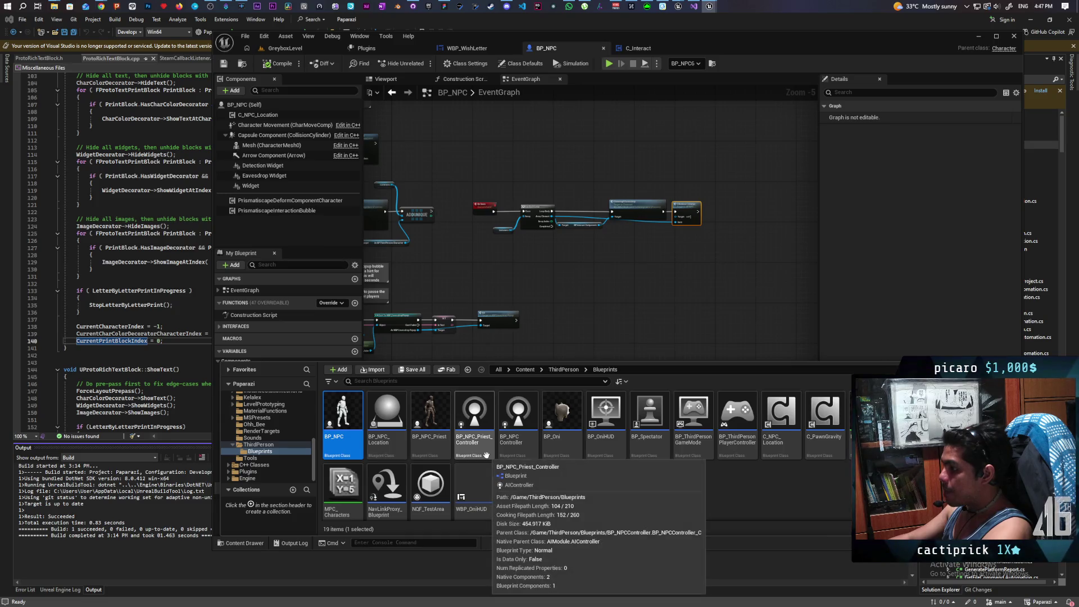
{"action": "left_click", "coordinate": [520, 452]}
{"action": "double_click", "coordinate": [521, 455]}
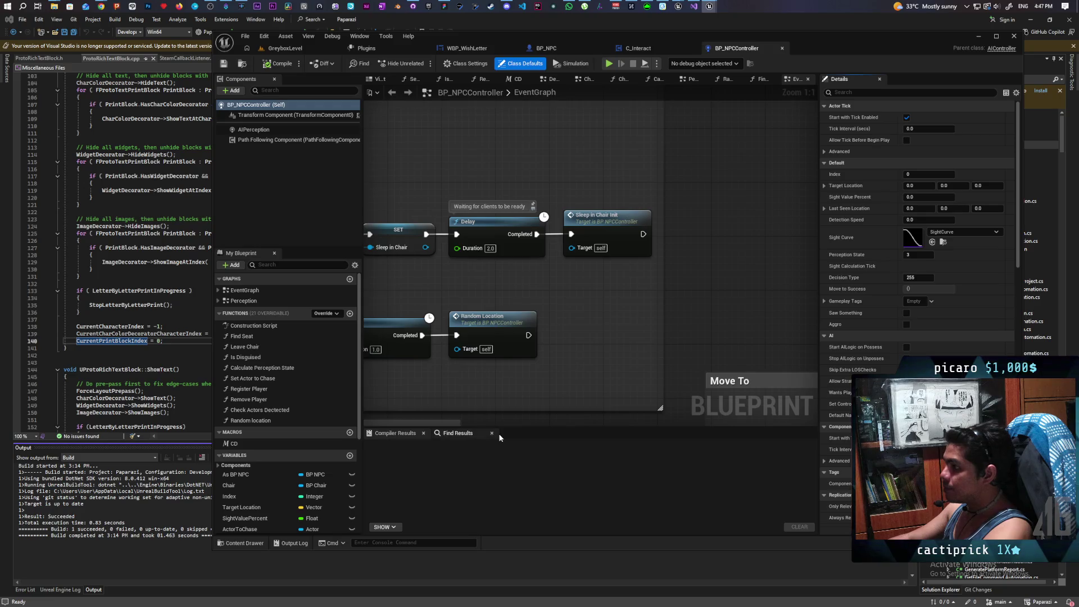
{"action": "scroll", "coordinate": [630, 343], "scroll_direction": "down", "scroll_amount": 7}
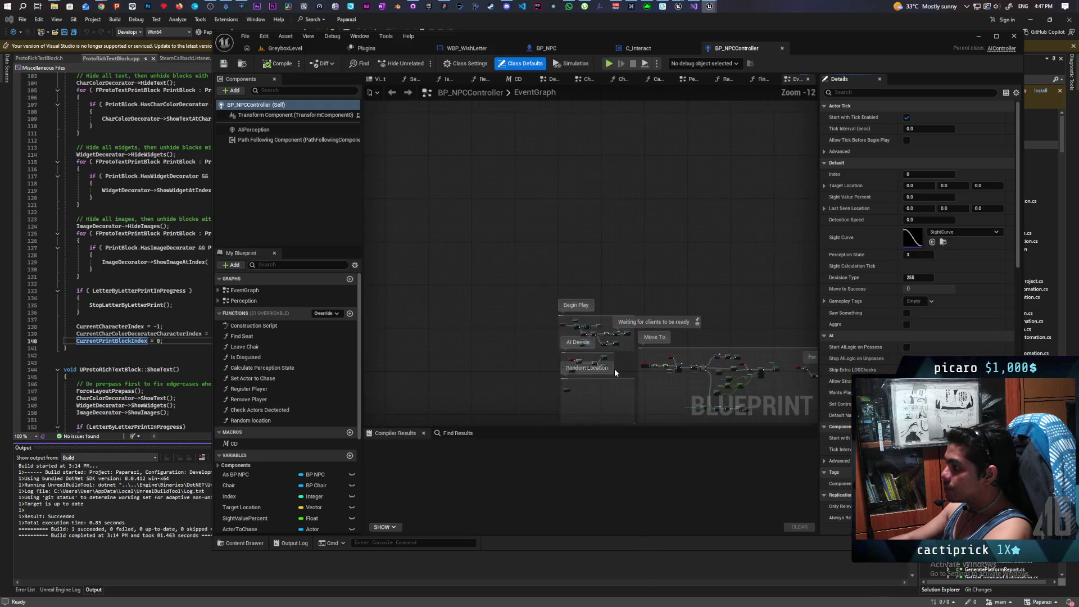
{"action": "left_click_drag", "start_coordinate": [625, 334], "coordinate": [623, 306]}
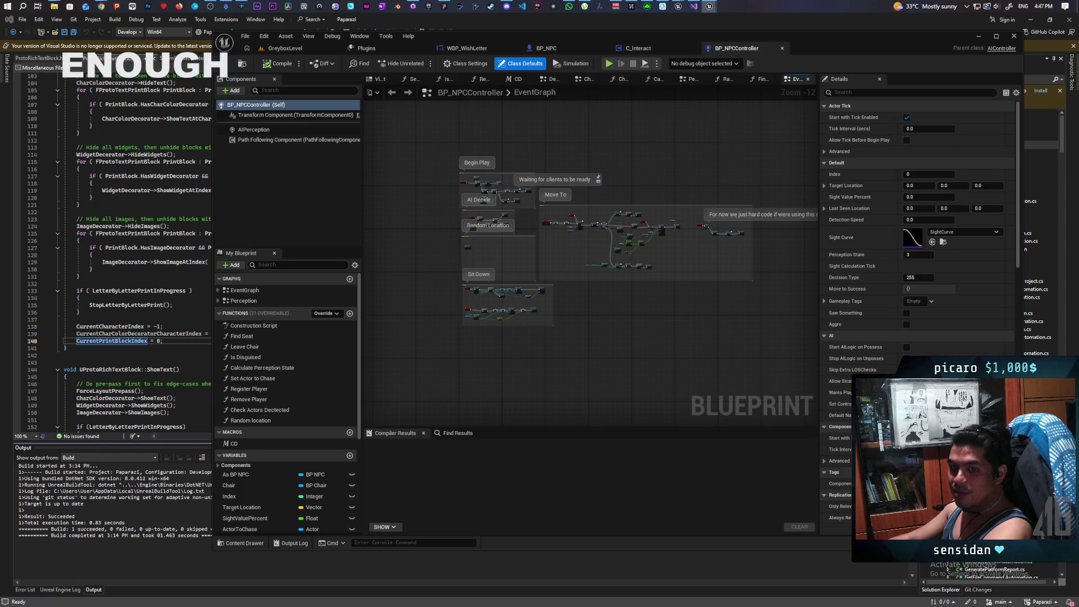
{"action": "mouse_move", "coordinate": [666, 292]}
{"action": "left_mouse_down"}
{"action": "mouse_move", "coordinate": [631, 308]}
{"action": "mouse_move", "coordinate": [698, 308]}
{"action": "mouse_move", "coordinate": [616, 337]}
{"action": "mouse_move", "coordinate": [705, 311]}
{"action": "mouse_move", "coordinate": [567, 308]}
{"action": "mouse_move", "coordinate": [746, 306]}
{"action": "mouse_move", "coordinate": [631, 298]}
{"action": "mouse_move", "coordinate": [709, 295]}
{"action": "left_mouse_up"}
Move the Update Perception, Delay and Random Location nodes up and to the right
{"action": "scroll", "coordinate": [629, 304], "scroll_direction": "up", "scroll_amount": 4}
{"action": "scroll", "coordinate": [657, 294], "scroll_direction": "up", "scroll_amount": 1}
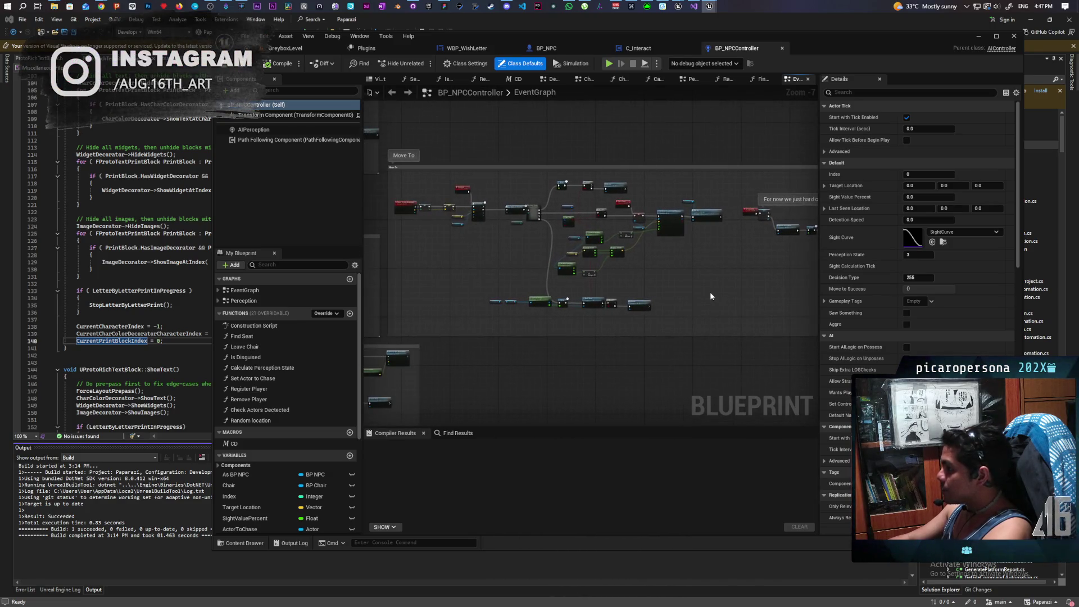
{"action": "scroll", "coordinate": [673, 271], "scroll_direction": "up", "scroll_amount": 2}
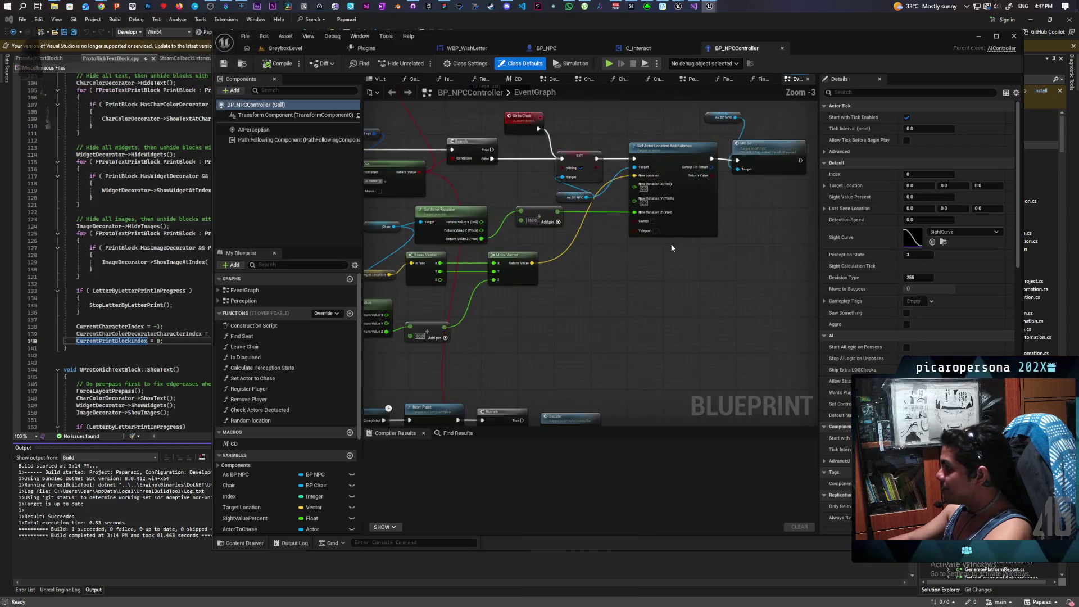
{"action": "left_click_drag", "start_coordinate": [665, 266], "coordinate": [552, 311]}
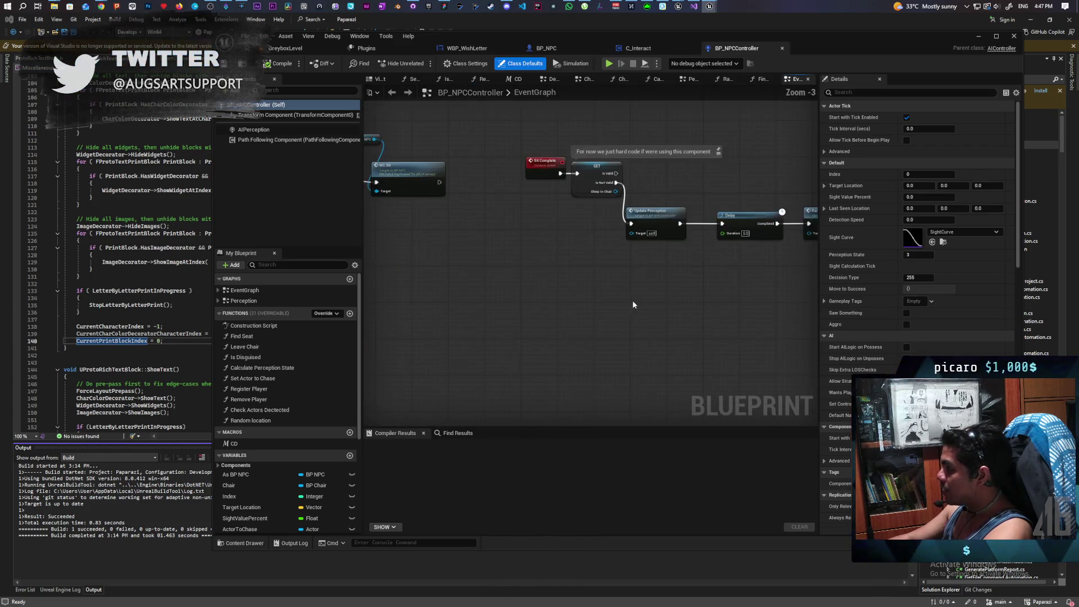
{"action": "scroll", "coordinate": [632, 300], "scroll_direction": "up", "scroll_amount": 2}
{"action": "left_click_drag", "start_coordinate": [593, 228], "coordinate": [665, 256]}
{"action": "left_click_drag", "start_coordinate": [768, 274], "coordinate": [769, 275]}
{"action": "left_click_drag", "start_coordinate": [589, 245], "coordinate": [599, 204]}
{"action": "scroll", "coordinate": [587, 275], "scroll_direction": "down", "scroll_amount": 6}
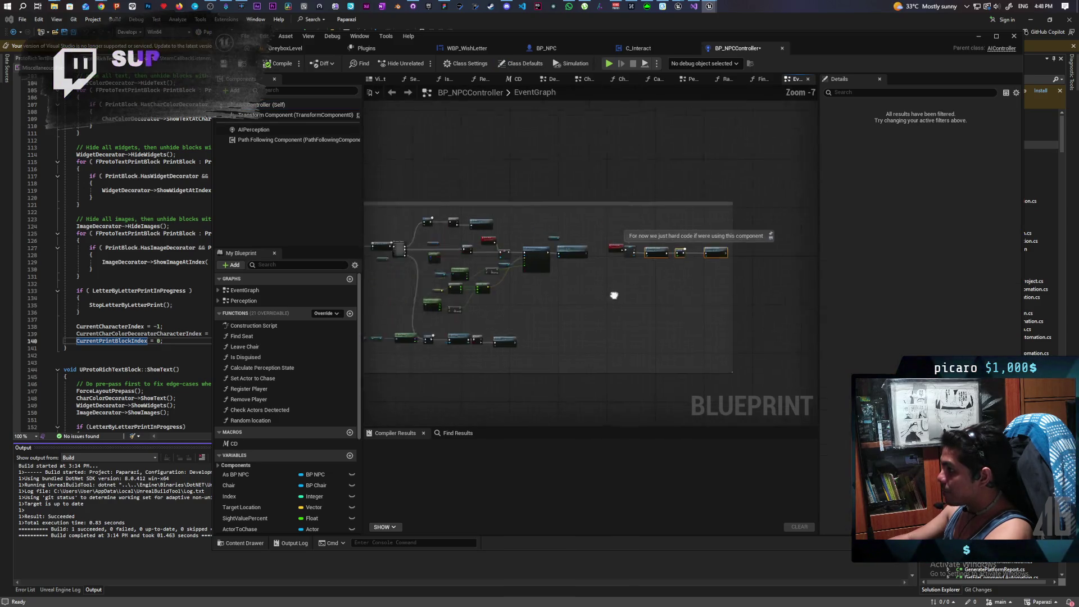
{"action": "scroll", "coordinate": [702, 256], "scroll_direction": "down", "scroll_amount": 3}
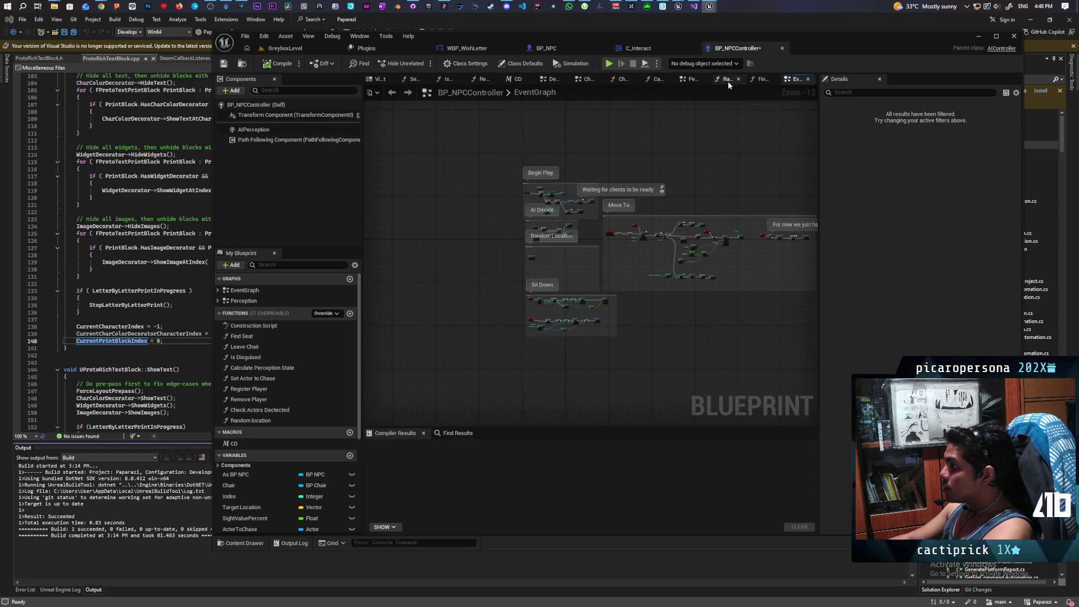
Open BP_NPCController's Perception graph and bring the Lose Sight branch nodes into view
{"action": "left_click", "coordinate": [693, 81]}
{"action": "scroll", "coordinate": [658, 200], "scroll_direction": "down", "scroll_amount": 3}
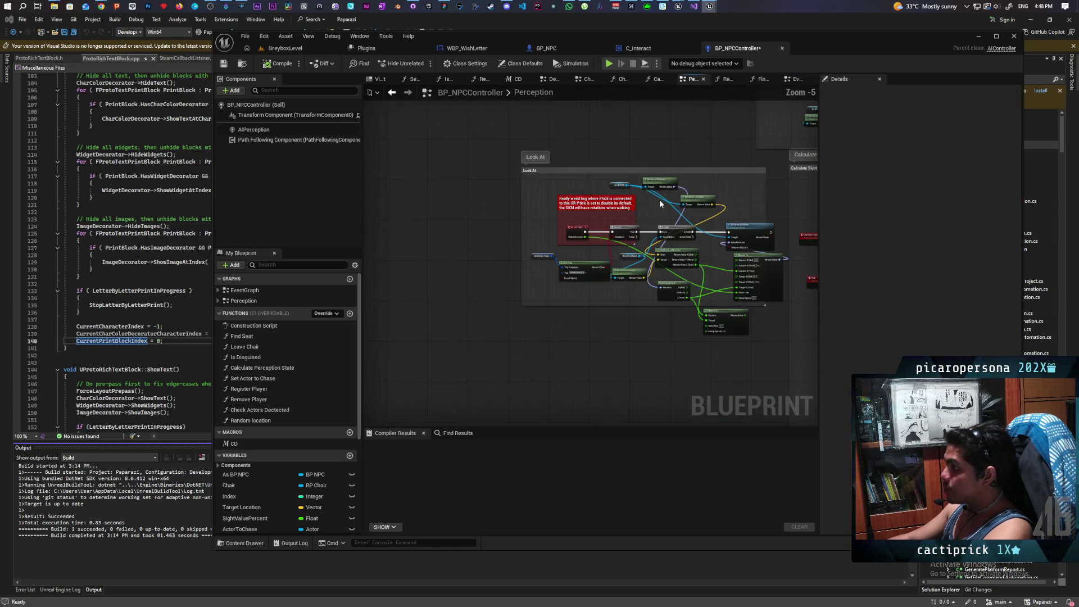
{"action": "scroll", "coordinate": [584, 275], "scroll_direction": "up", "scroll_amount": 6}
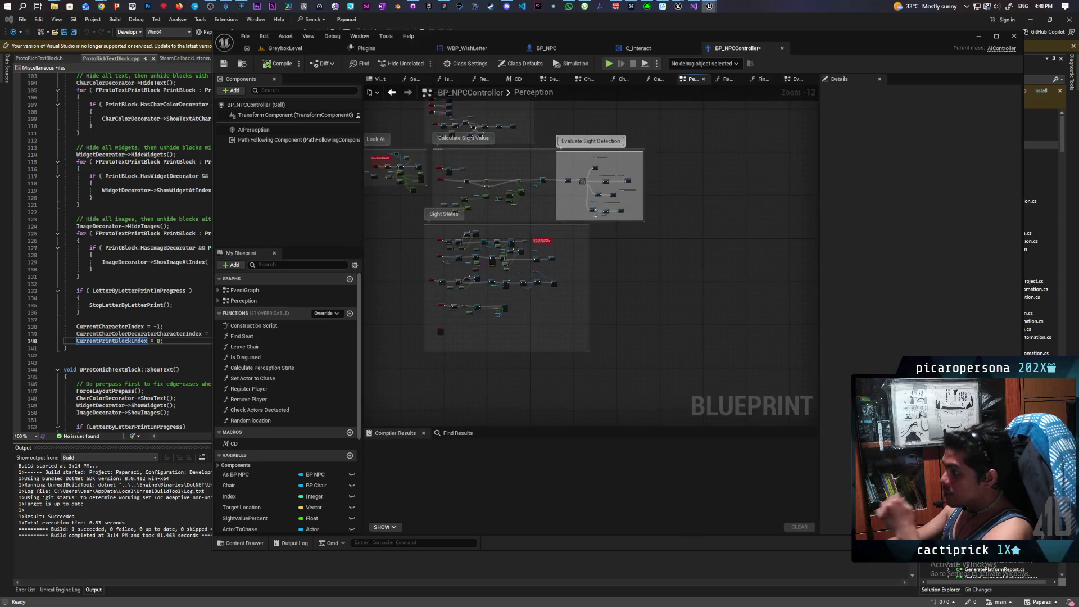
{"action": "scroll", "coordinate": [582, 179], "scroll_direction": "up", "scroll_amount": 5}
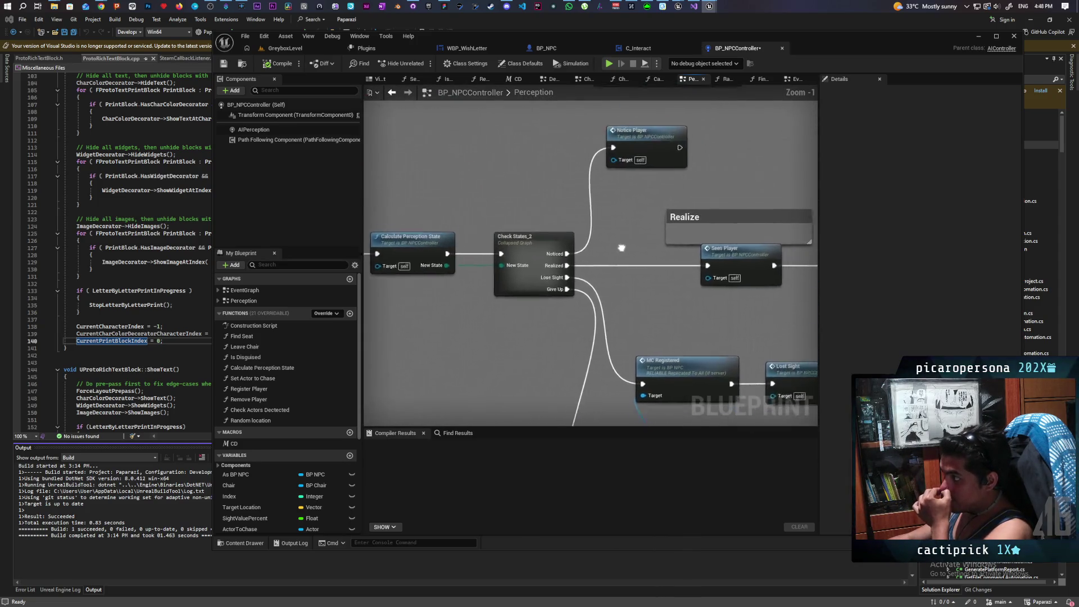
{"action": "mouse_move", "coordinate": [582, 259]}
{"action": "left_mouse_down"}
{"action": "mouse_move", "coordinate": [466, 258]}
{"action": "mouse_move", "coordinate": [558, 264]}
{"action": "left_mouse_up"}
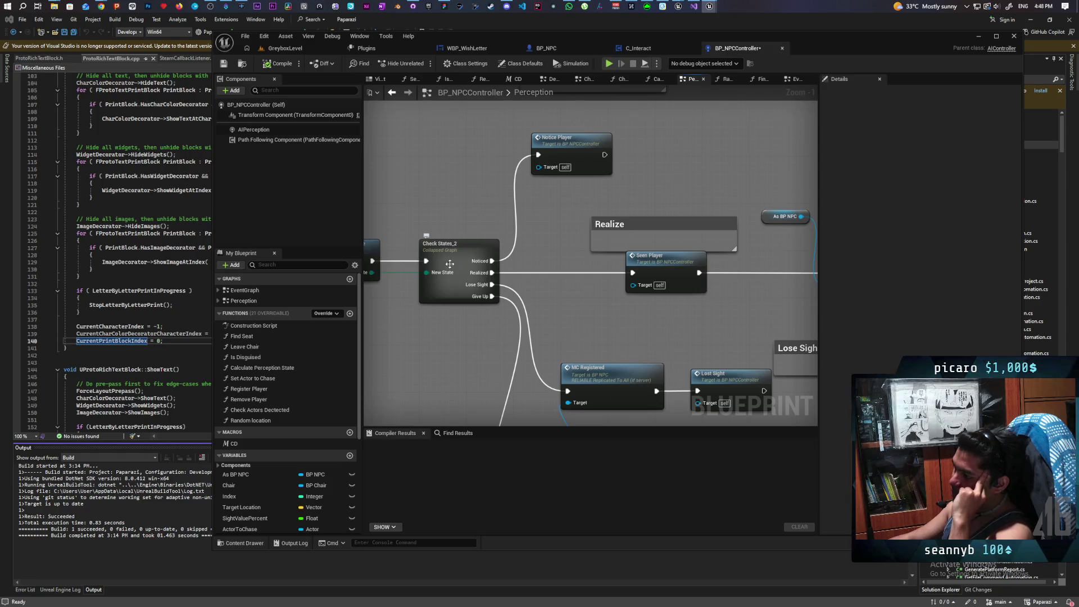
Jump to the Notice Player event and follow its chain through the sound nodes to Set Visibility
{"action": "double_click", "coordinate": [584, 153]}
{"action": "mouse_move", "coordinate": [708, 208]}
{"action": "left_mouse_down"}
{"action": "mouse_move", "coordinate": [649, 271]}
{"action": "mouse_move", "coordinate": [759, 255]}
{"action": "mouse_move", "coordinate": [706, 264]}
{"action": "mouse_move", "coordinate": [523, 241]}
{"action": "mouse_move", "coordinate": [539, 259]}
{"action": "left_mouse_up"}
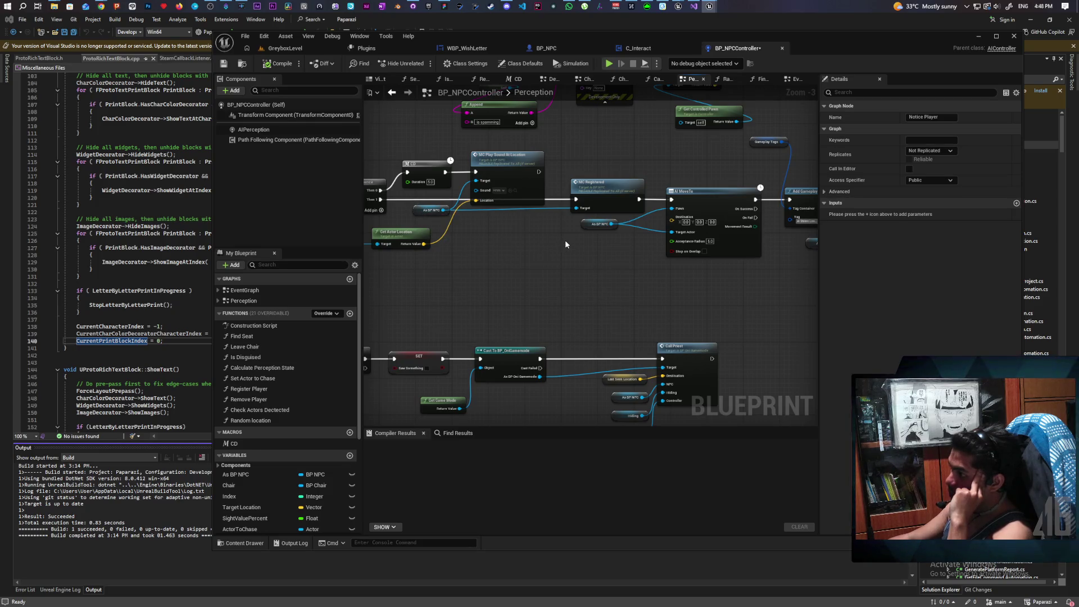
{"action": "left_click_drag", "start_coordinate": [590, 280], "coordinate": [534, 270]}
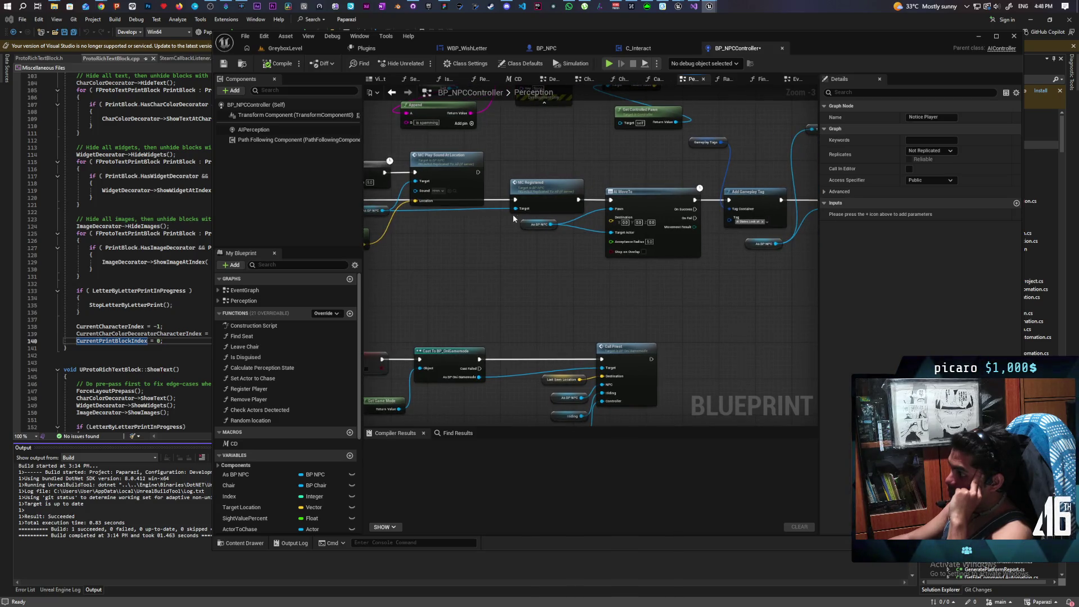
{"action": "mouse_move", "coordinate": [715, 284]}
{"action": "left_mouse_down"}
{"action": "mouse_move", "coordinate": [621, 275]}
{"action": "mouse_move", "coordinate": [455, 308]}
{"action": "left_mouse_up"}
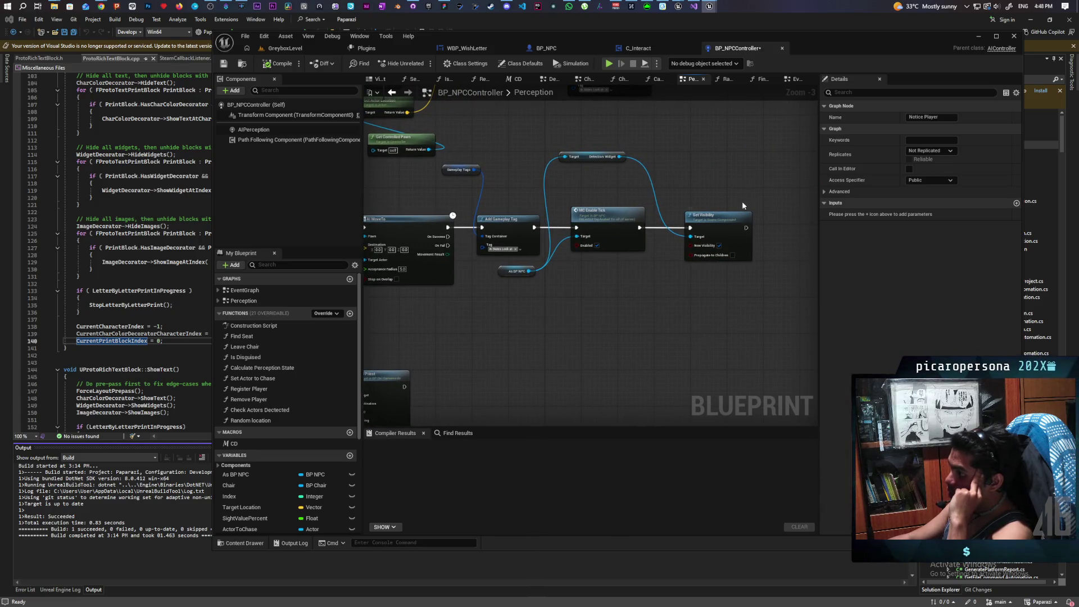
Add an On Seen call on the As BP NPC reference and wire it after Set Visibility
{"action": "left_click_drag", "start_coordinate": [528, 271], "coordinate": [562, 312]}
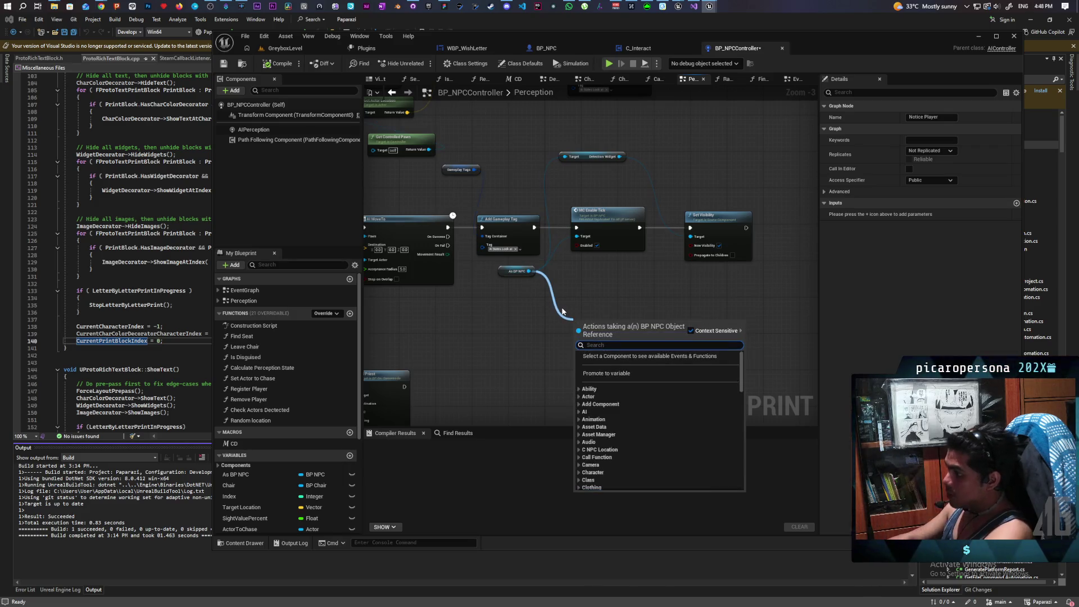
{"action": "type", "text": "seen"}
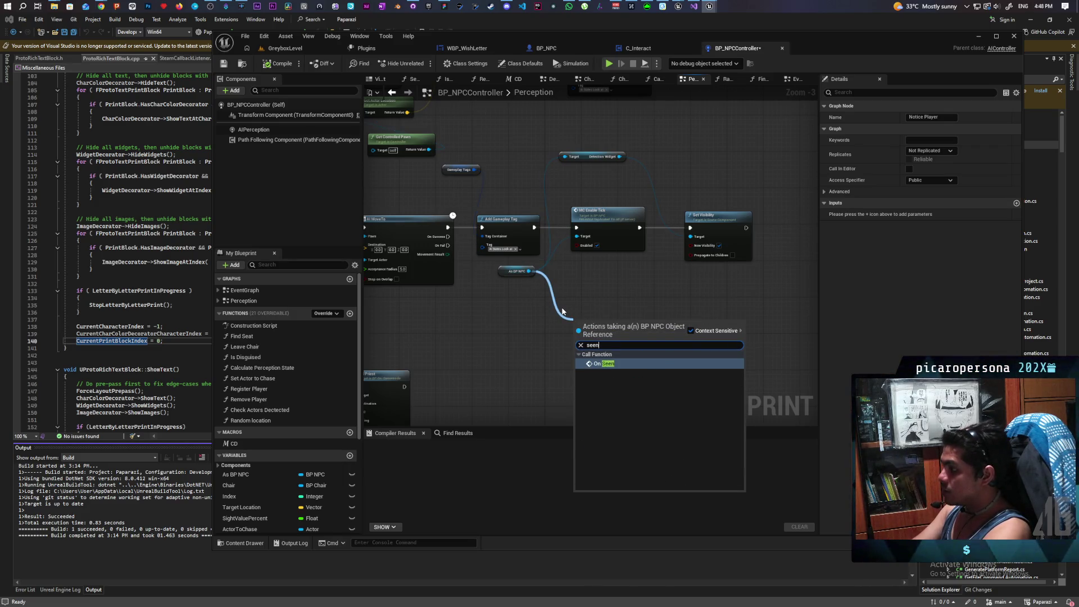
{"action": "key", "text": "Return"}
{"action": "scroll", "coordinate": [594, 281], "scroll_direction": "up", "scroll_amount": 1}
{"action": "mouse_move", "coordinate": [561, 357]}
{"action": "left_mouse_down"}
{"action": "mouse_move", "coordinate": [585, 363]}
{"action": "mouse_move", "coordinate": [788, 240]}
{"action": "left_mouse_up"}
{"action": "mouse_move", "coordinate": [721, 247]}
{"action": "left_mouse_down"}
{"action": "mouse_move", "coordinate": [767, 256]}
{"action": "mouse_move", "coordinate": [762, 246]}
{"action": "left_mouse_up"}
Comment the On Seen node 'Tells NPC something is seen' and compile BP_NPCController
{"action": "scroll", "coordinate": [773, 291], "scroll_direction": "up", "scroll_amount": 2}
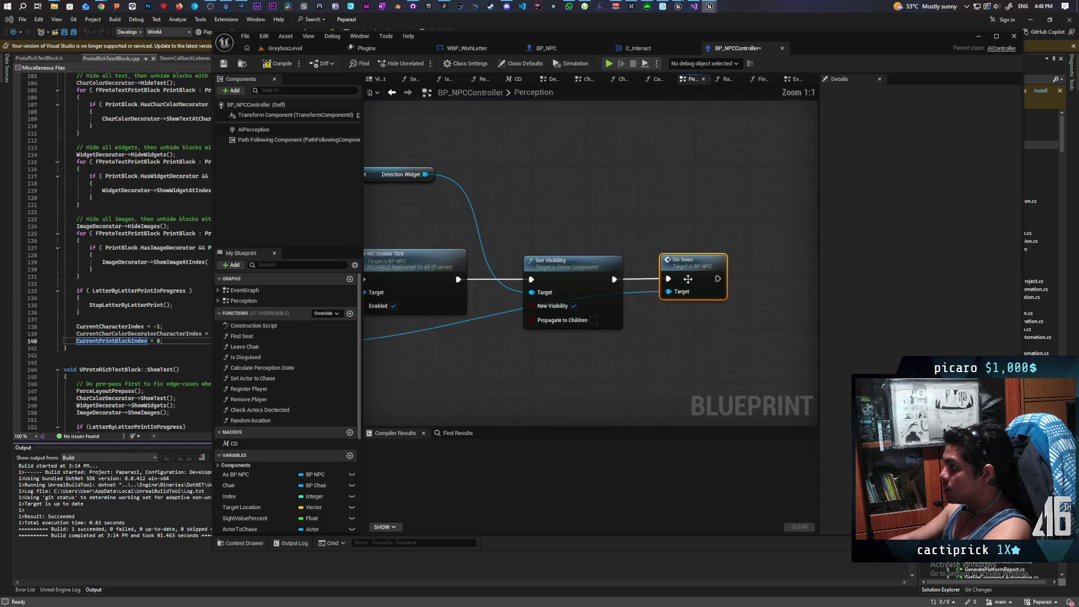
{"action": "left_click", "coordinate": [673, 247]}
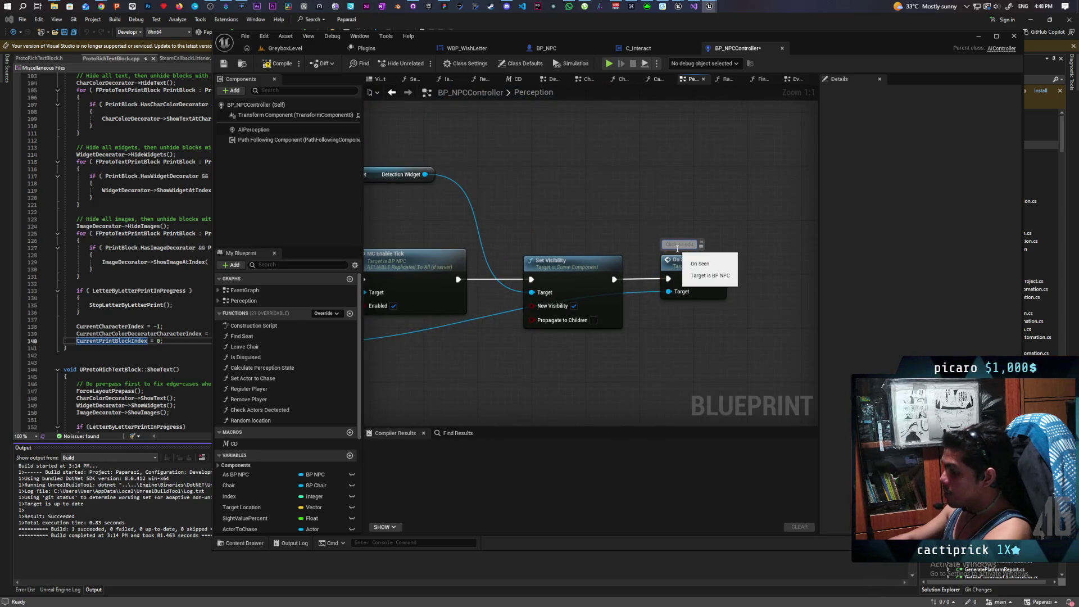
{"action": "type", "text": "interrupt"}
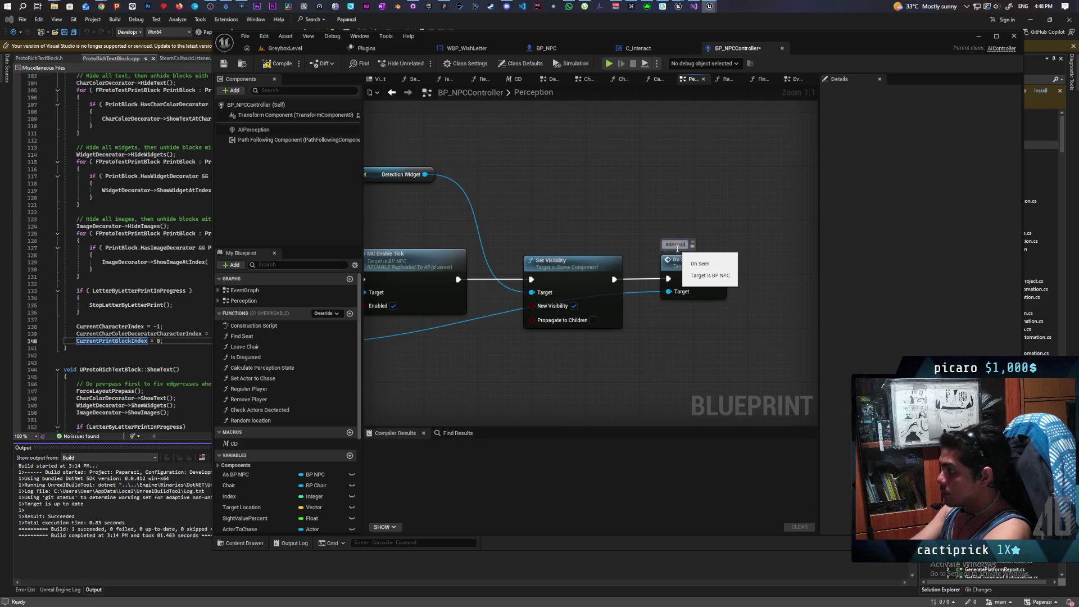
{"action": "key", "text": "BackSpace"}
{"action": "key", "text": "BackSpace"}
{"action": "key", "text": "BackSpace"}
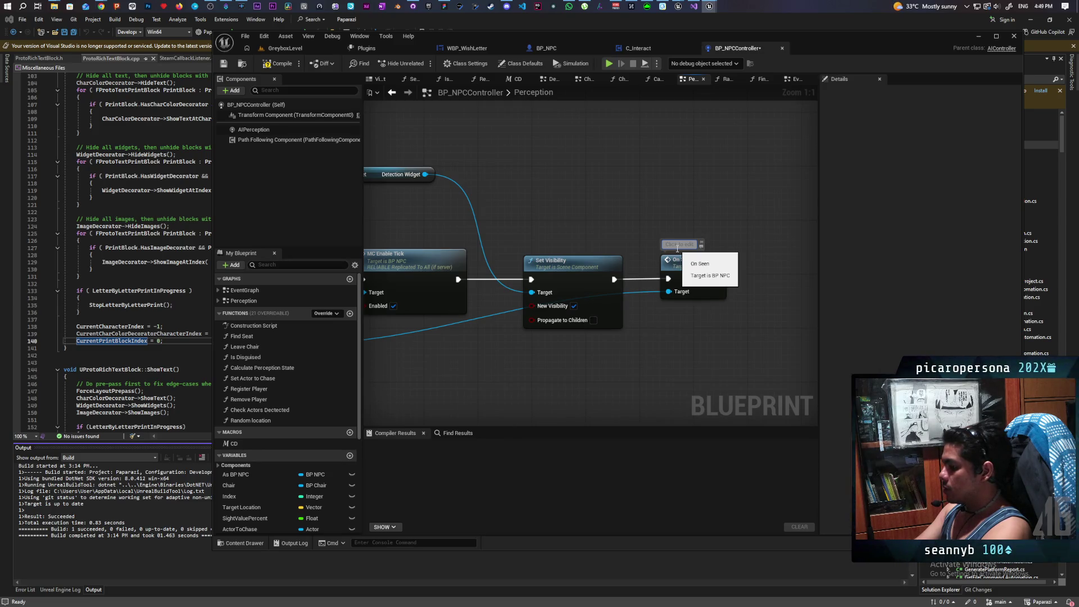
{"action": "type", "text": "Tells NPC"}
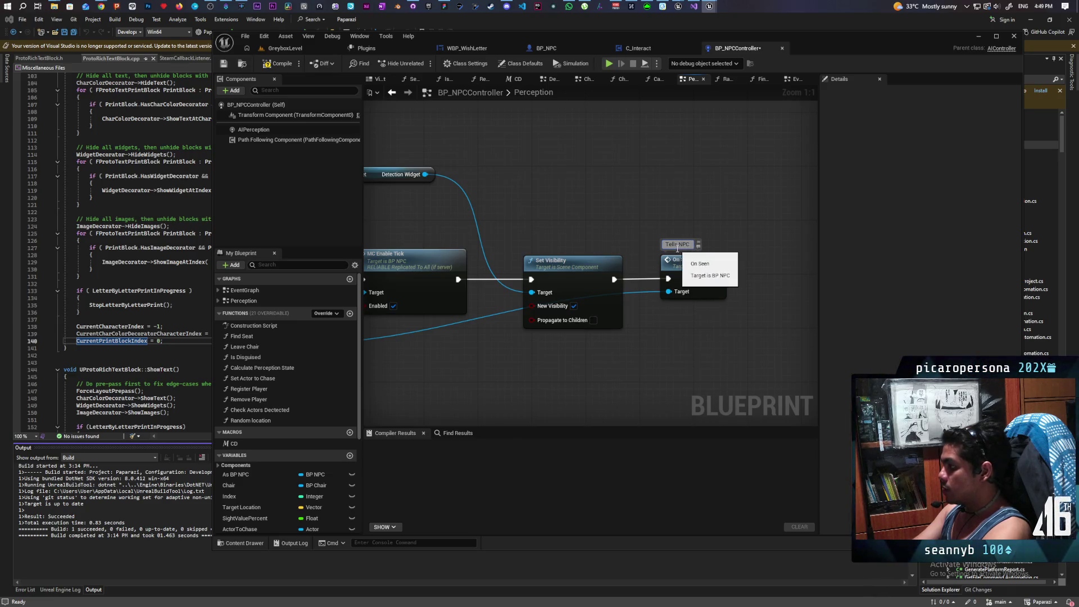
{"action": "type", "text": " somet"}
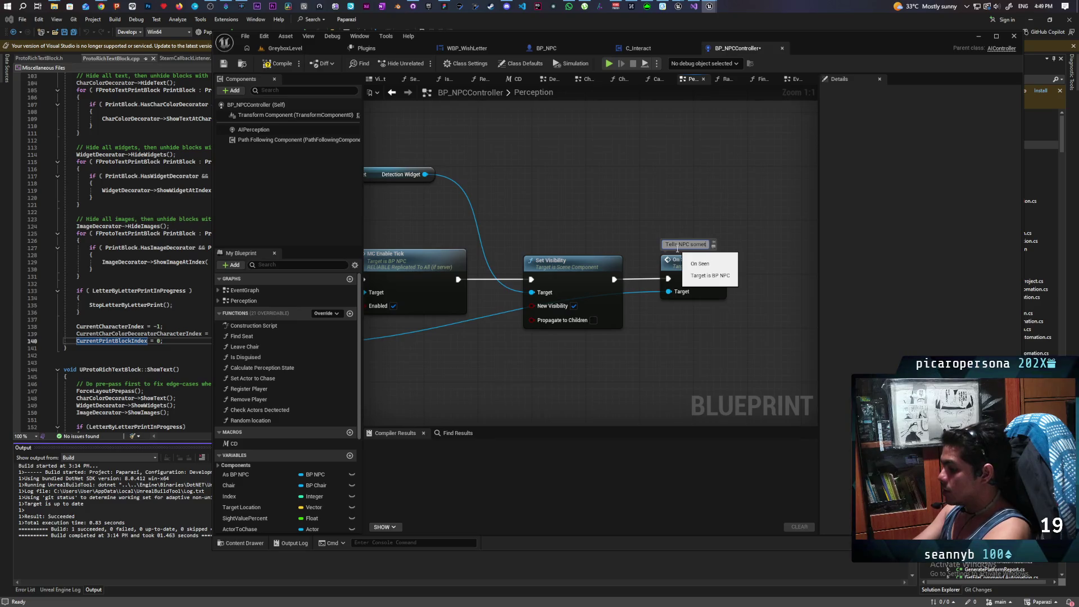
{"action": "type", "text": "hing is seen"}
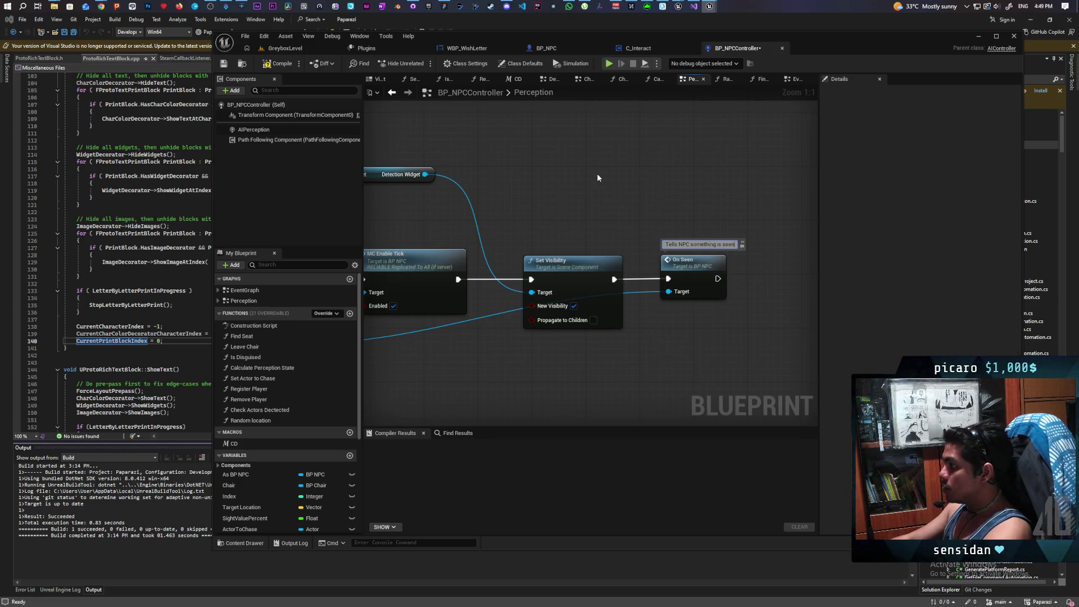
{"action": "key", "text": "Return"}
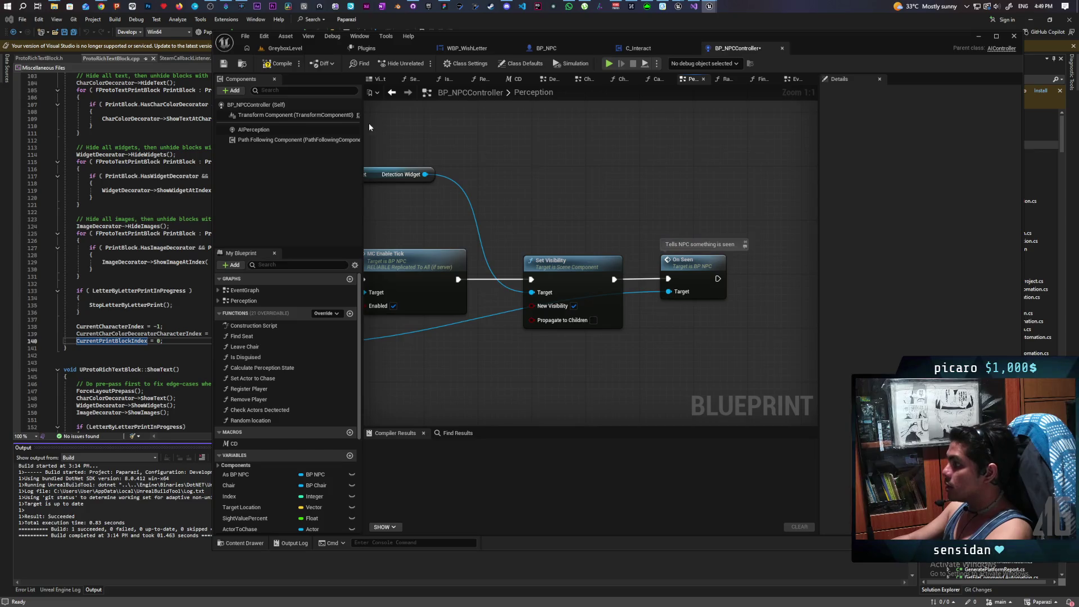
{"action": "left_click", "coordinate": [265, 65]}
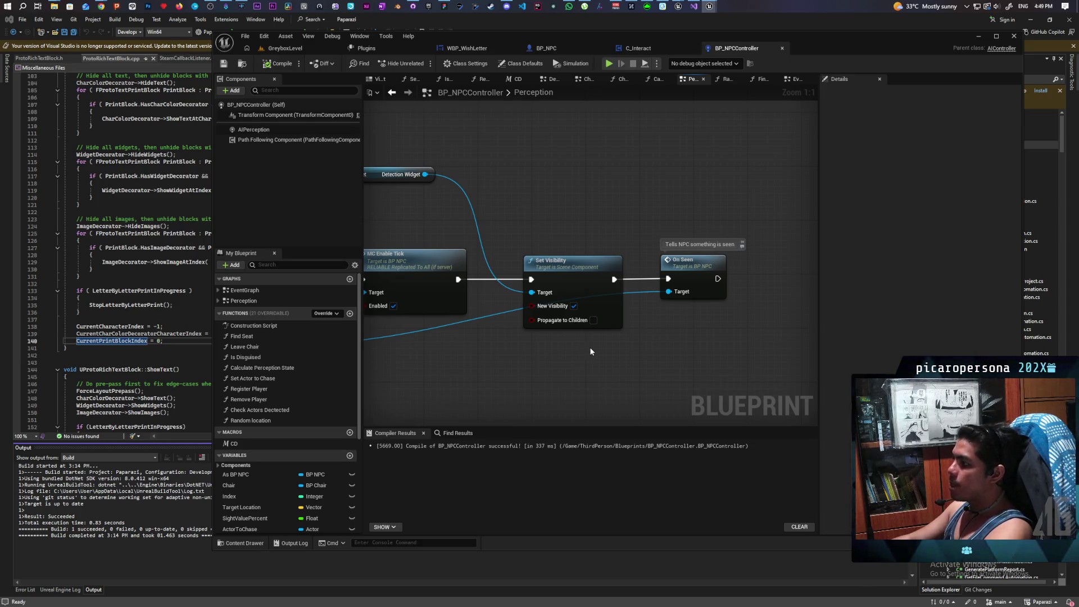
Jump to the On Seen event in BP_NPC and shift its node chain to the right
{"action": "scroll", "coordinate": [600, 353], "scroll_direction": "down", "scroll_amount": 2}
{"action": "scroll", "coordinate": [668, 354], "scroll_direction": "up", "scroll_amount": 2}
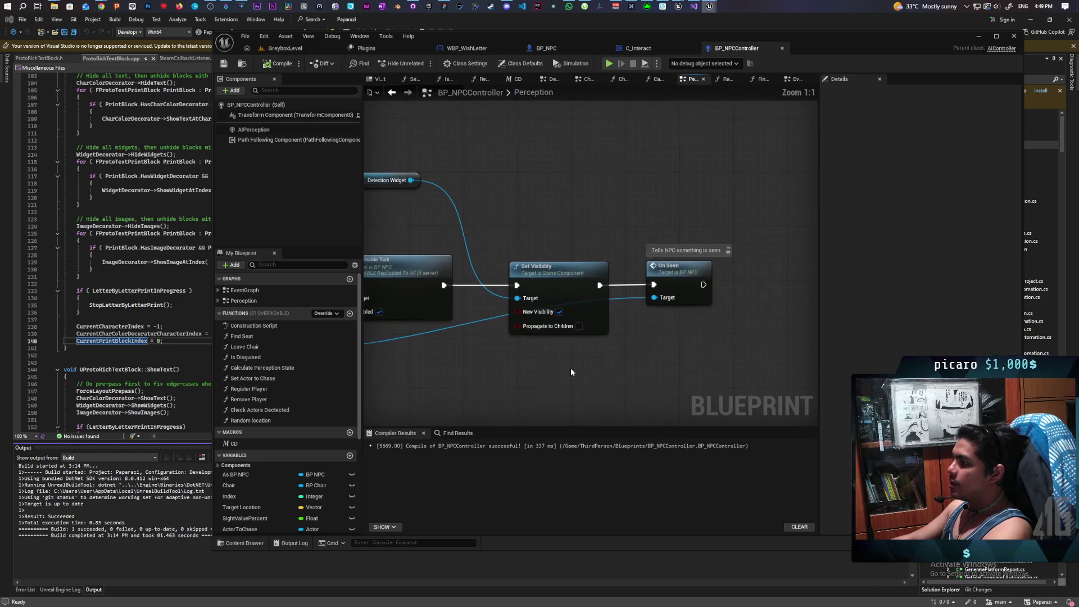
{"action": "double_click", "coordinate": [674, 291]}
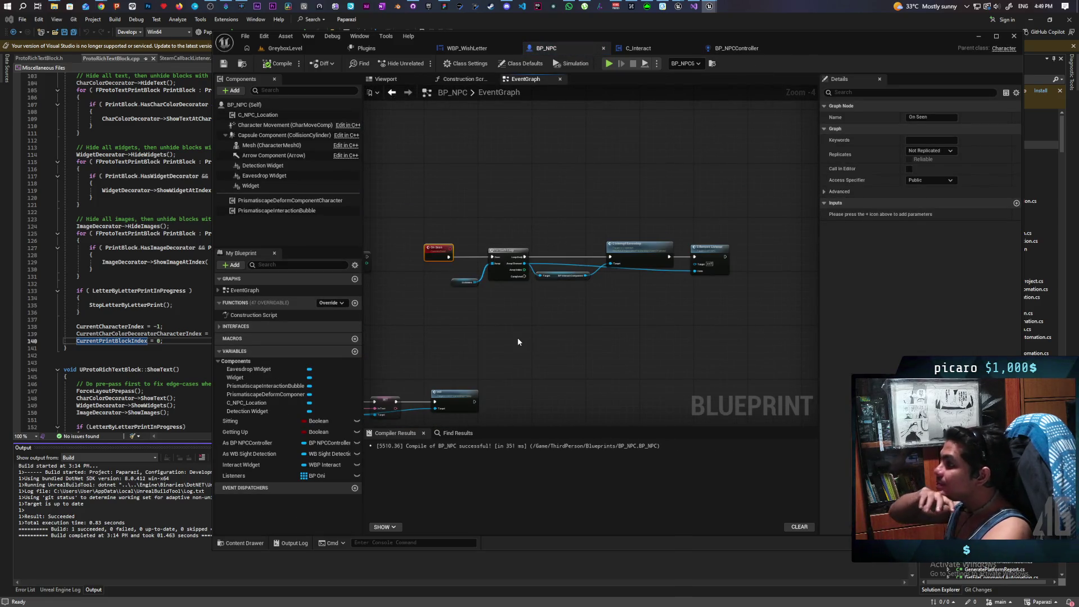
{"action": "mouse_move", "coordinate": [753, 227]}
{"action": "left_mouse_down"}
{"action": "mouse_move", "coordinate": [532, 311]}
{"action": "mouse_move", "coordinate": [470, 312]}
{"action": "left_mouse_up"}
{"action": "left_click_drag", "start_coordinate": [507, 249], "coordinate": [557, 248]}
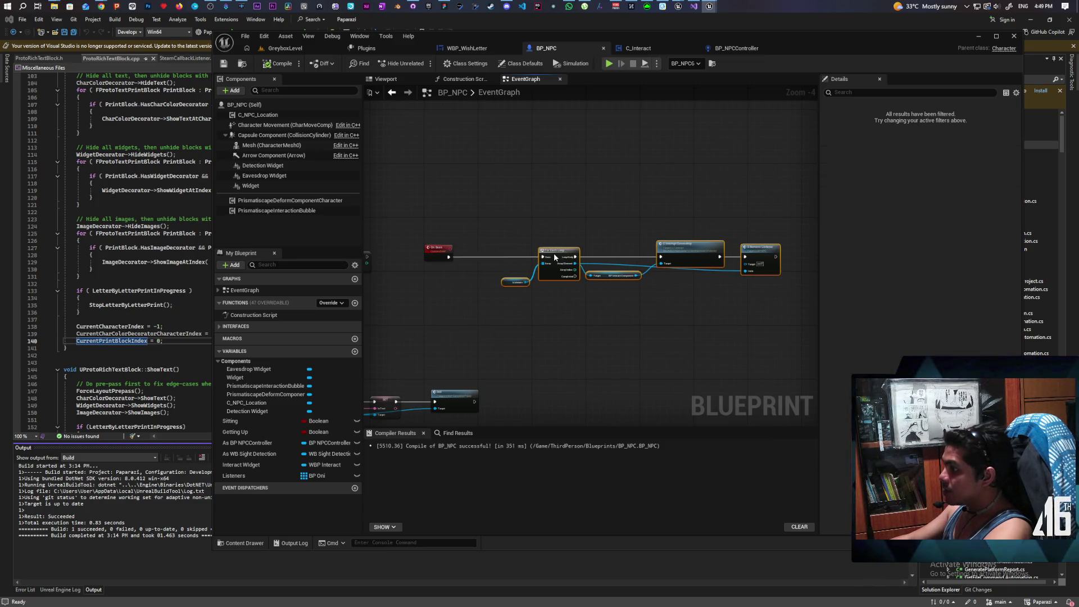
{"action": "left_click", "coordinate": [473, 279]}
{"action": "scroll", "coordinate": [506, 308], "scroll_direction": "up", "scroll_amount": 4}
{"action": "scroll", "coordinate": [487, 299], "scroll_direction": "down", "scroll_amount": 3}
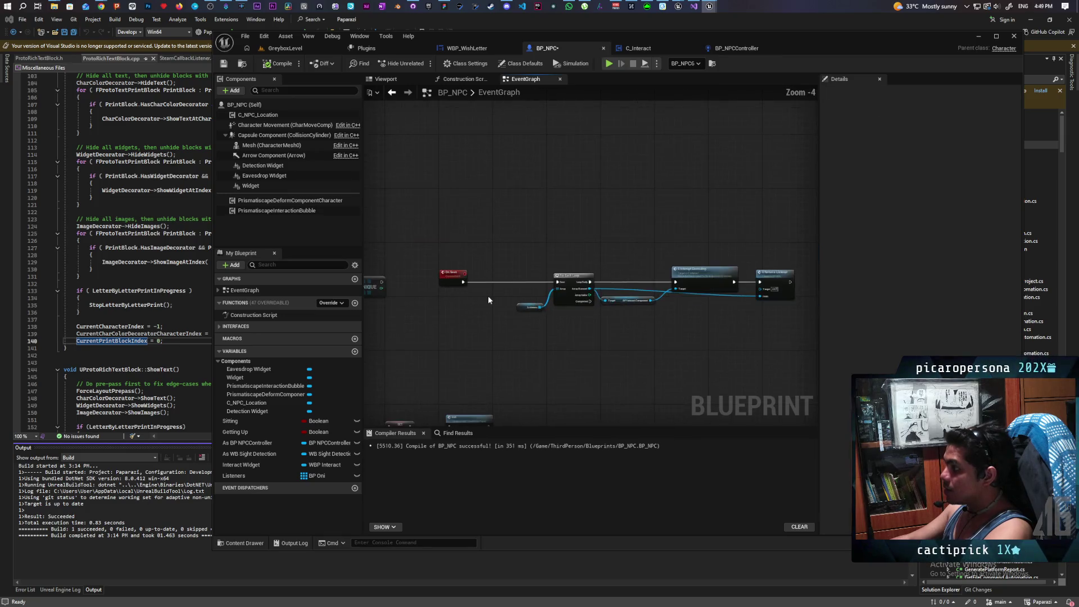
{"action": "scroll", "coordinate": [488, 300], "scroll_direction": "up", "scroll_amount": 1}
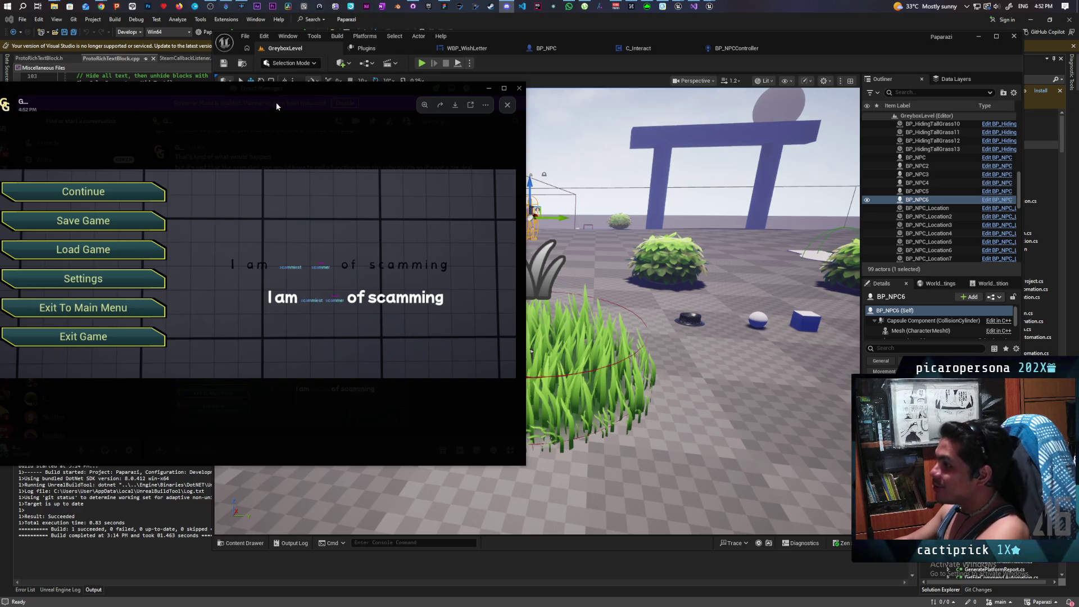
Zoom into the screenshot's text line to read 'scammiest' and 'scammer', then close the viewer
{"action": "left_click_drag", "start_coordinate": [281, 92], "coordinate": [343, 98]}
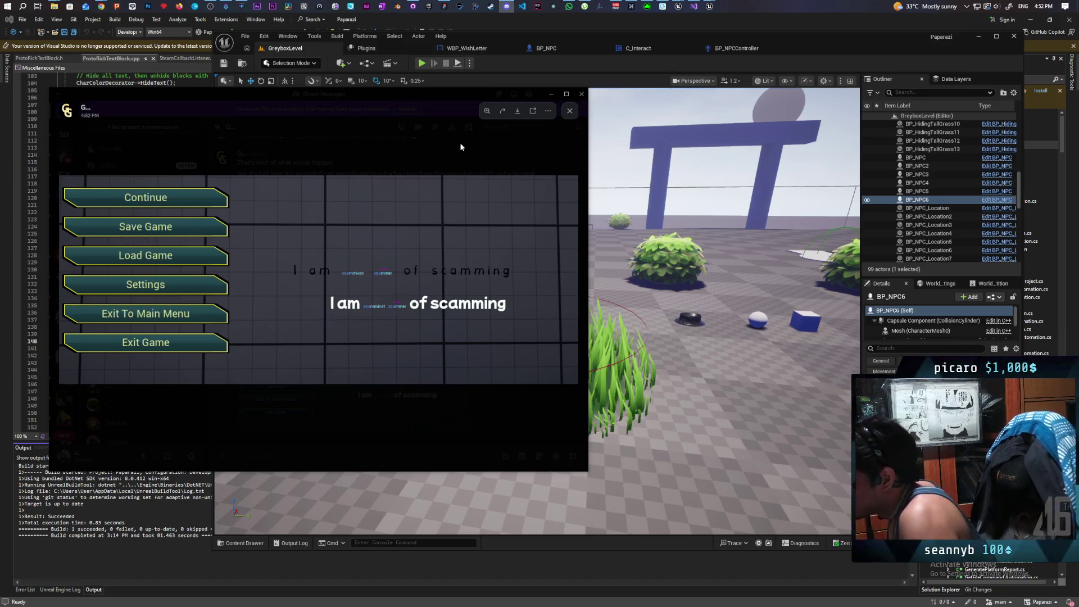
{"action": "left_click", "coordinate": [396, 310]}
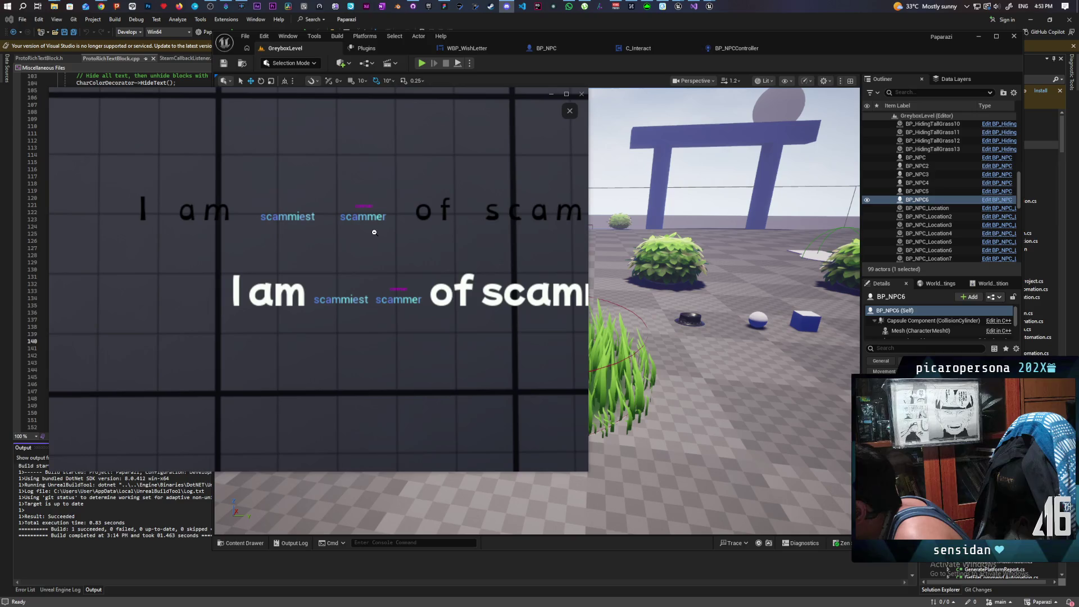
{"action": "left_click", "coordinate": [388, 318]}
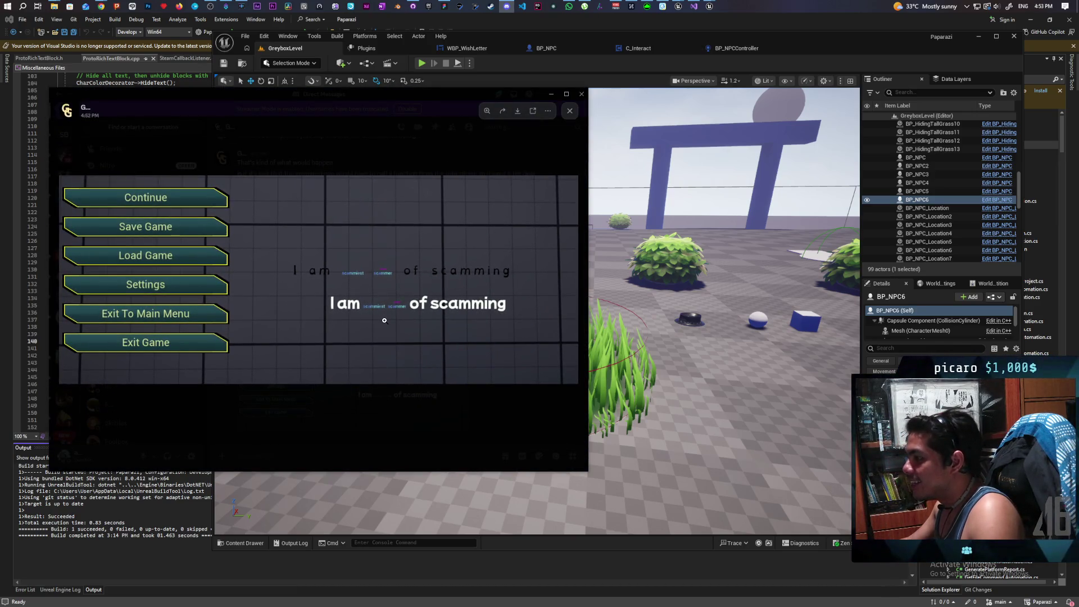
{"action": "left_click", "coordinate": [410, 291]}
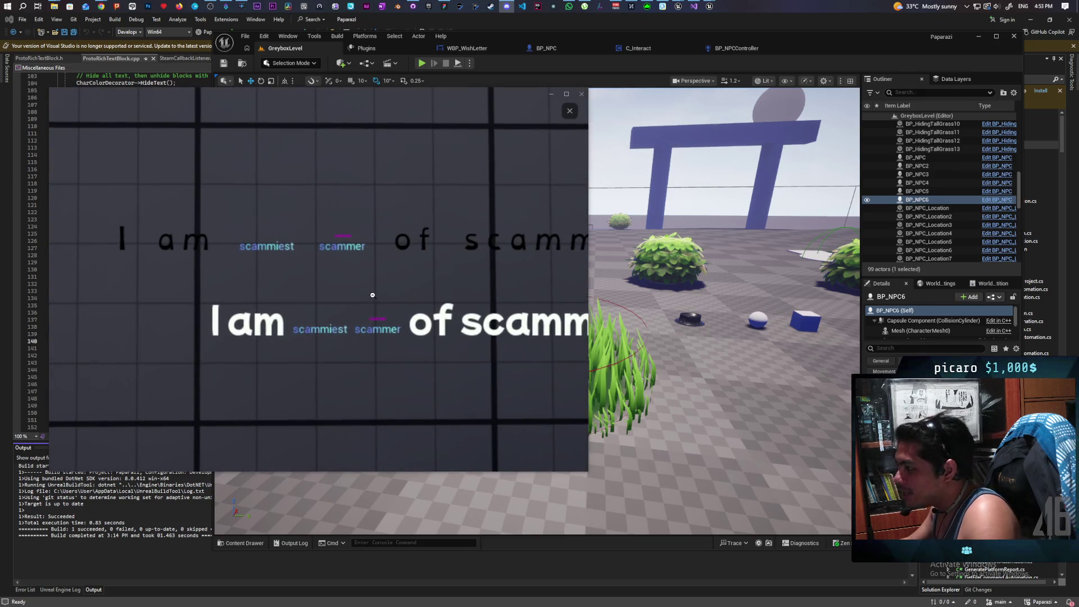
{"action": "scroll", "coordinate": [373, 294], "scroll_direction": "up", "scroll_amount": 2}
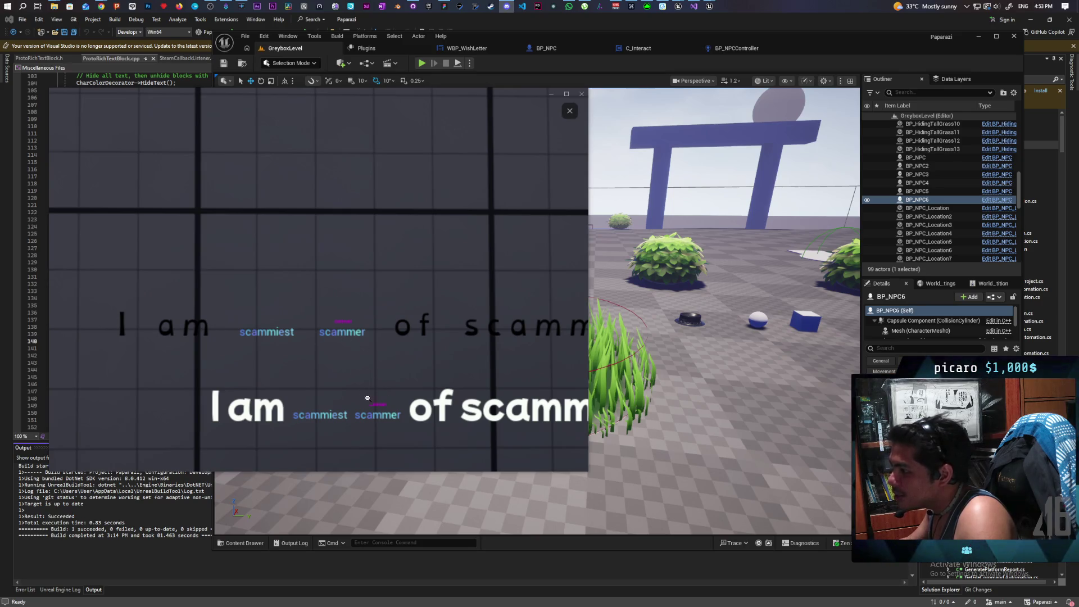
{"action": "left_click", "coordinate": [569, 110]}
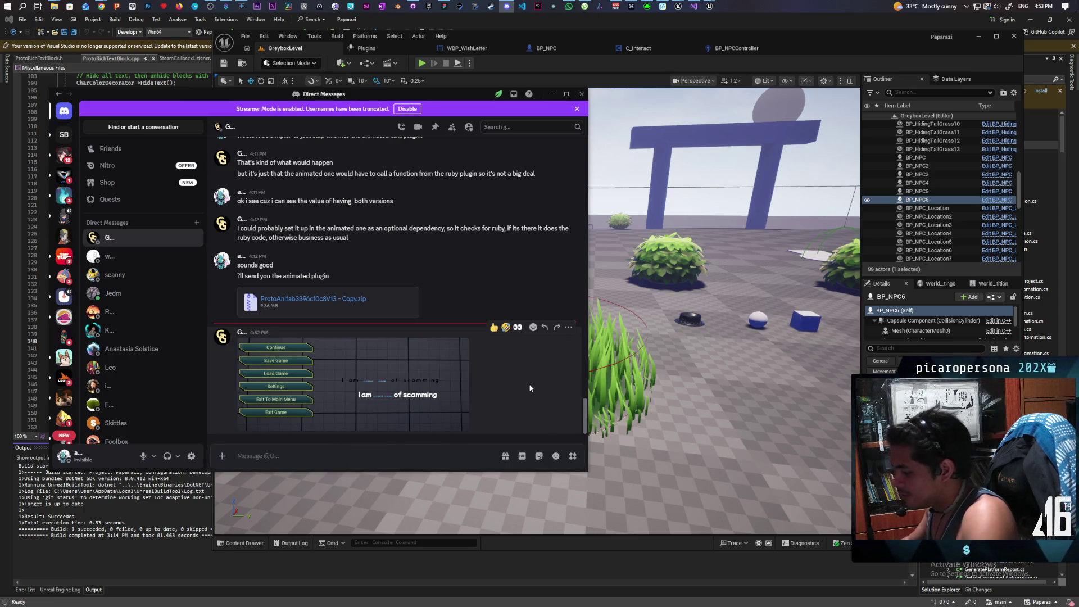
Send replies saying it's not matching but working, then 'very nice', and minimise Discord
{"action": "type", "text": "huh its not matching"}
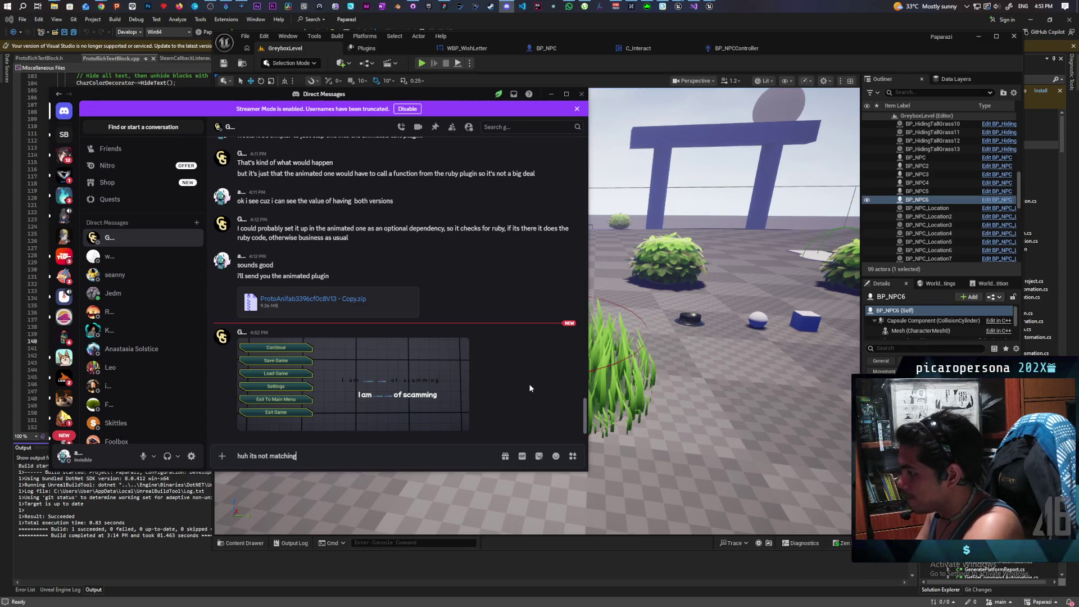
{"action": "type", "text": " b"}
{"action": "type", "text": " is w"}
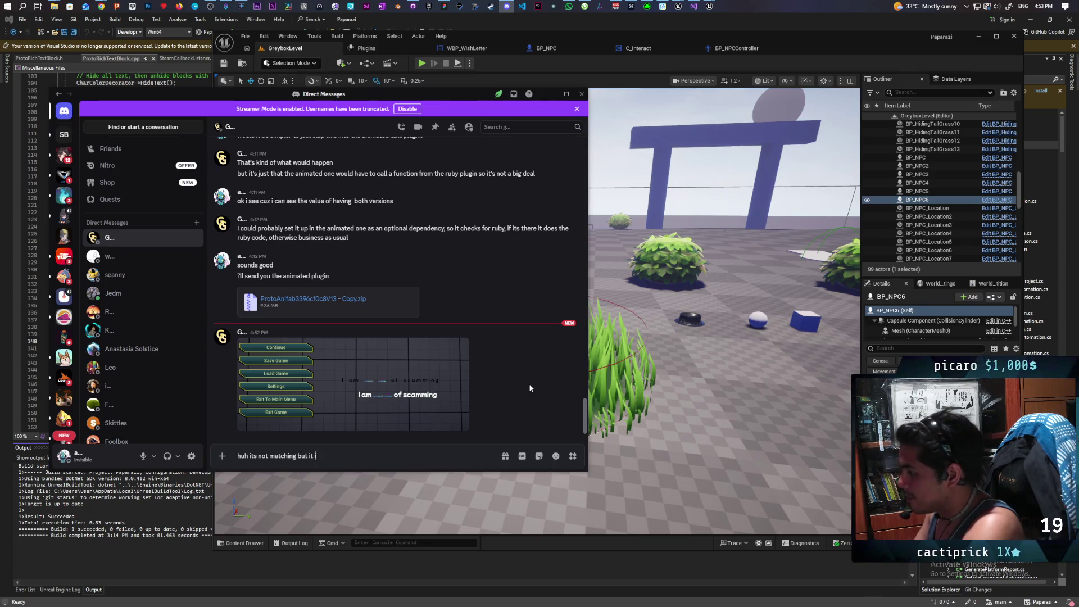
{"action": "type", "text": "g"}
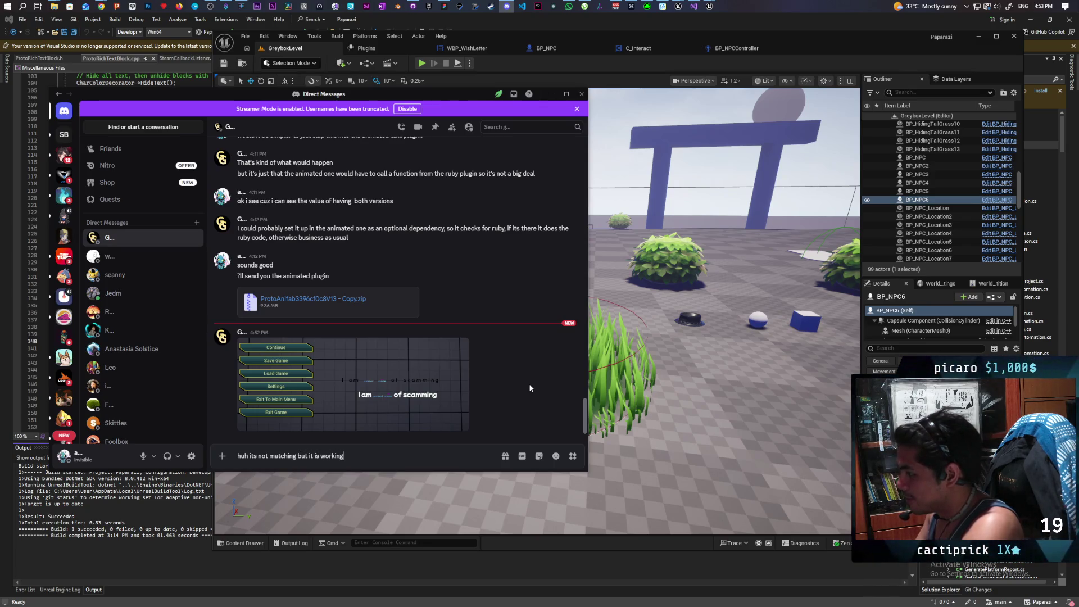
{"action": "key", "text": "Return"}
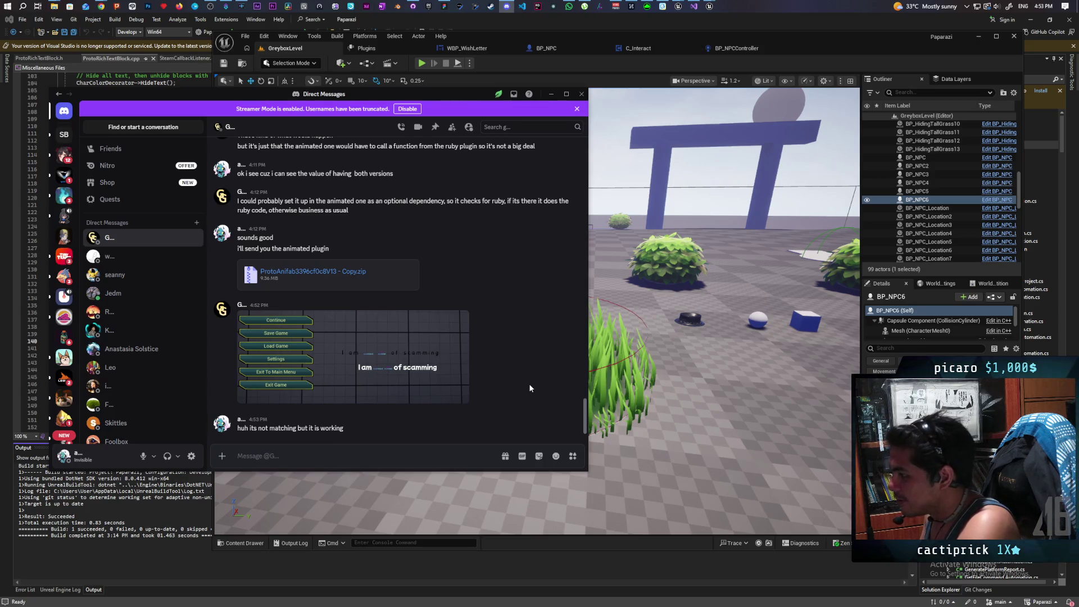
{"action": "type", "text": "very n"}
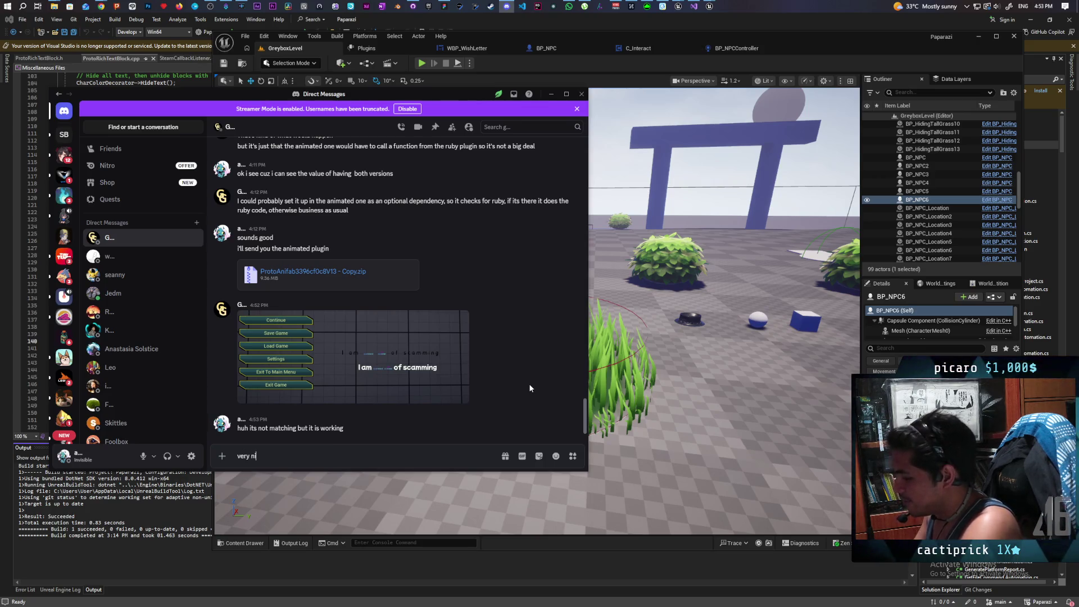
{"action": "type", "text": "ice"}
{"action": "key", "text": "Return"}
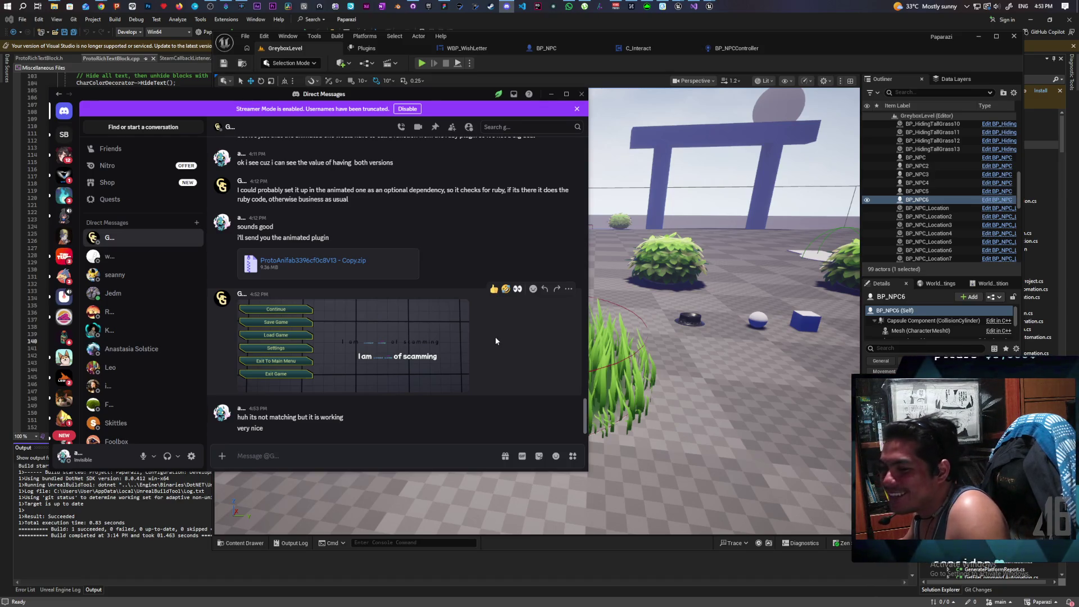
{"action": "left_click", "coordinate": [551, 95]}
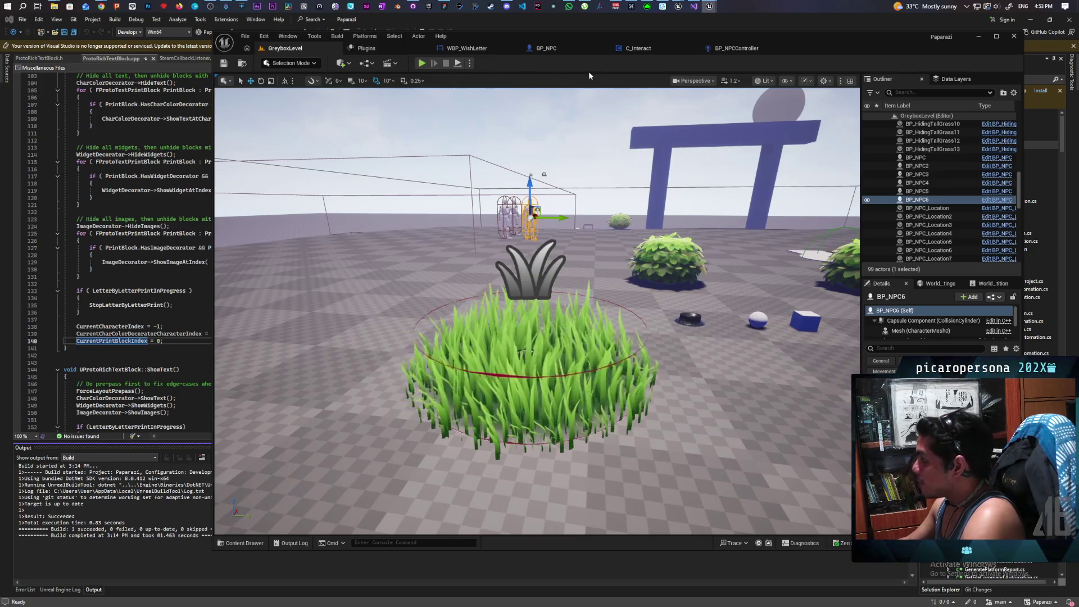
{"action": "left_click", "coordinate": [422, 64]}
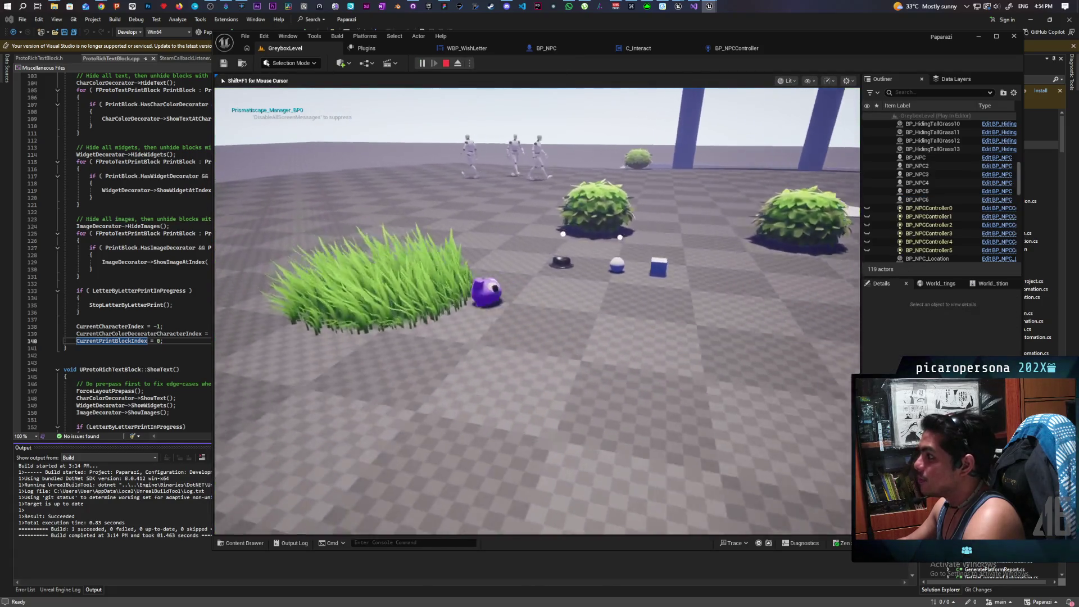
{"action": "key", "text": "space"}
{"action": "key", "text": "w"}
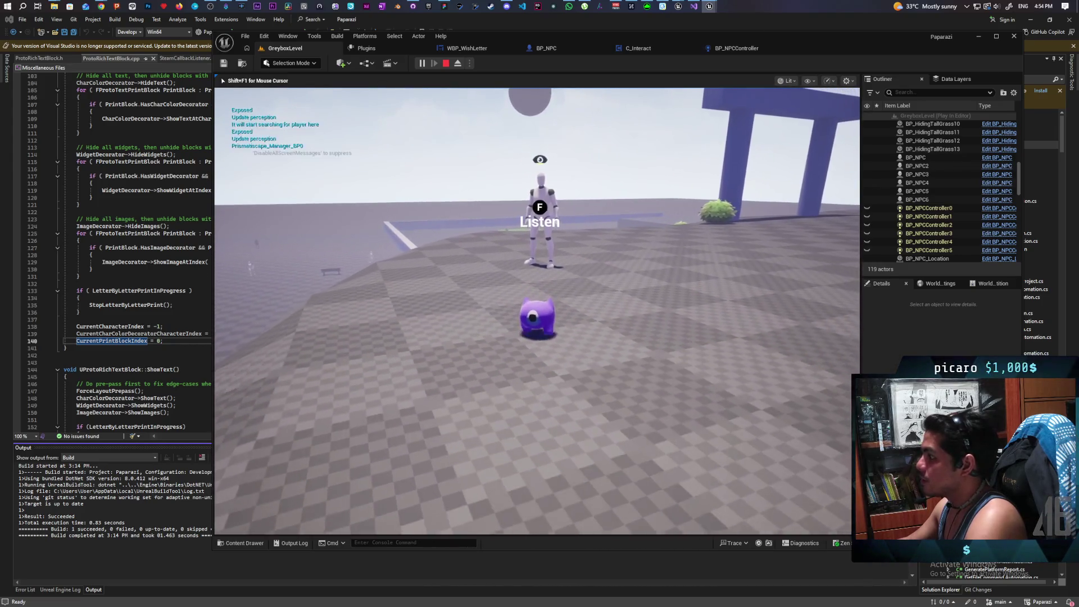
{"action": "key", "text": "s"}
{"action": "key", "text": "d"}
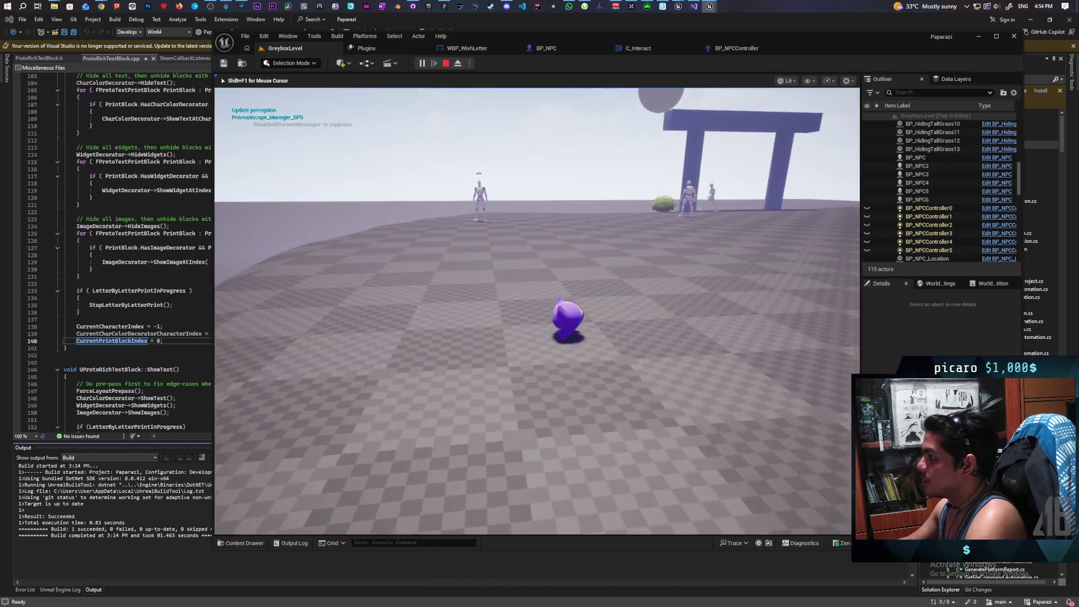
{"action": "key", "text": "d"}
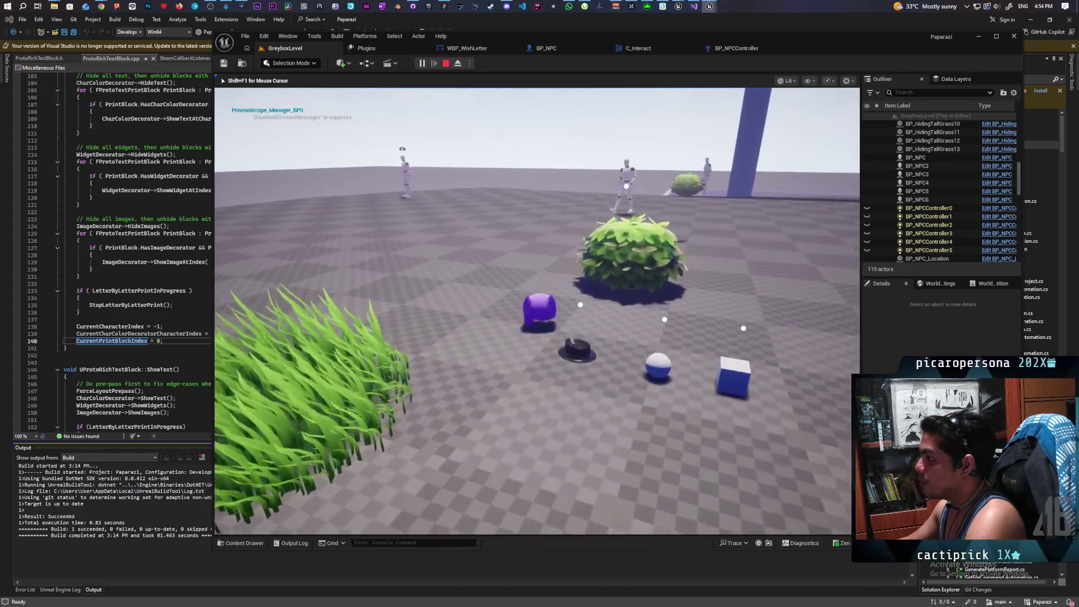
{"action": "key", "text": "Escape"}
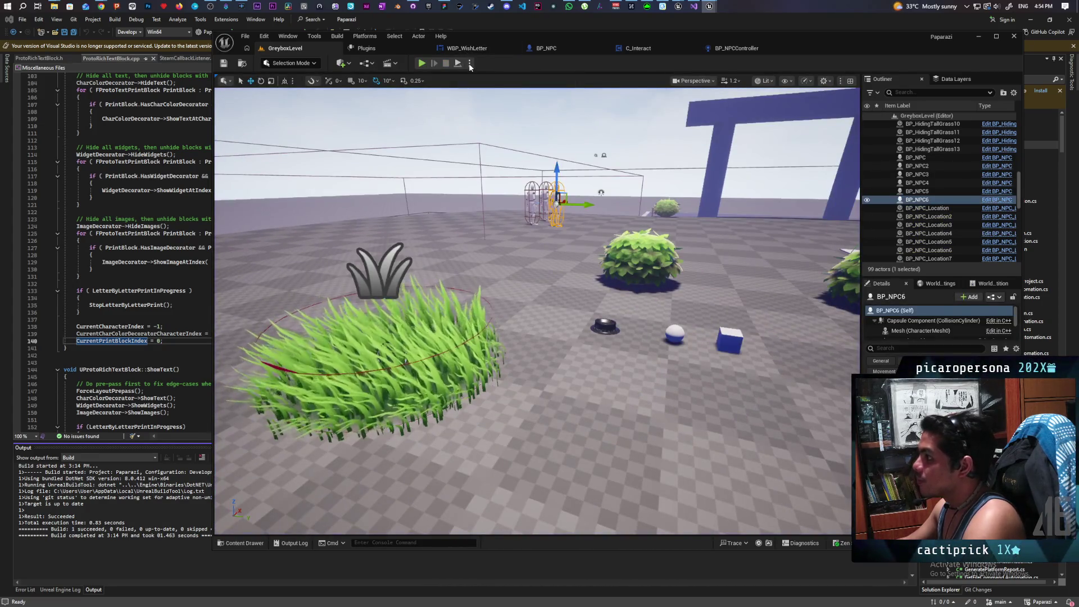
{"action": "left_click", "coordinate": [413, 6]}
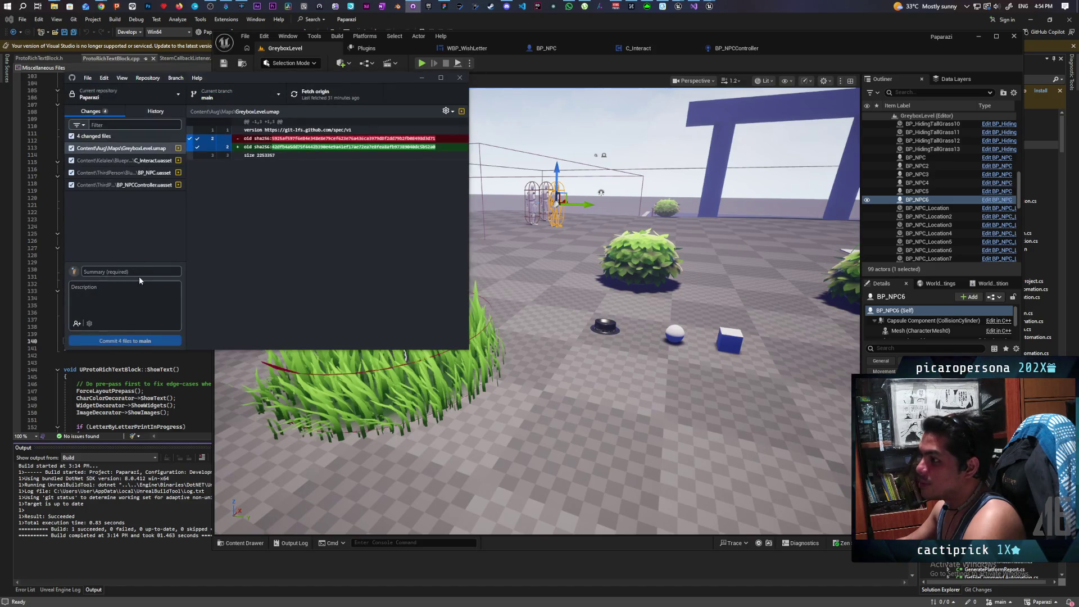
Enter the summary 'added eavesdrop interrupt', commit the 4 files to main, and push origin
{"action": "type", "text": "added eavesdrop interrupt"}
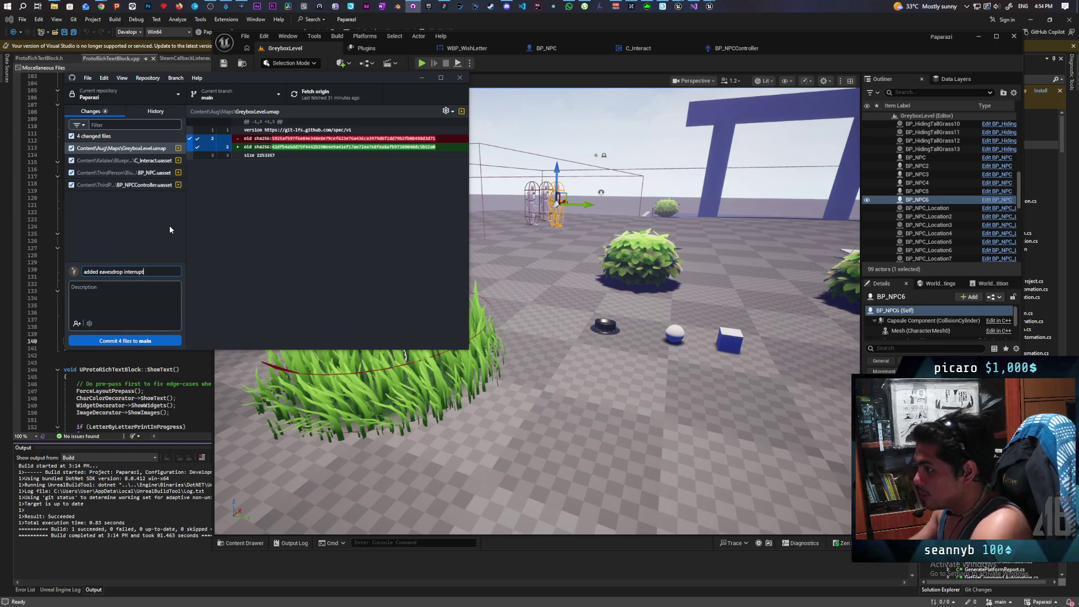
{"action": "left_click", "coordinate": [150, 341]}
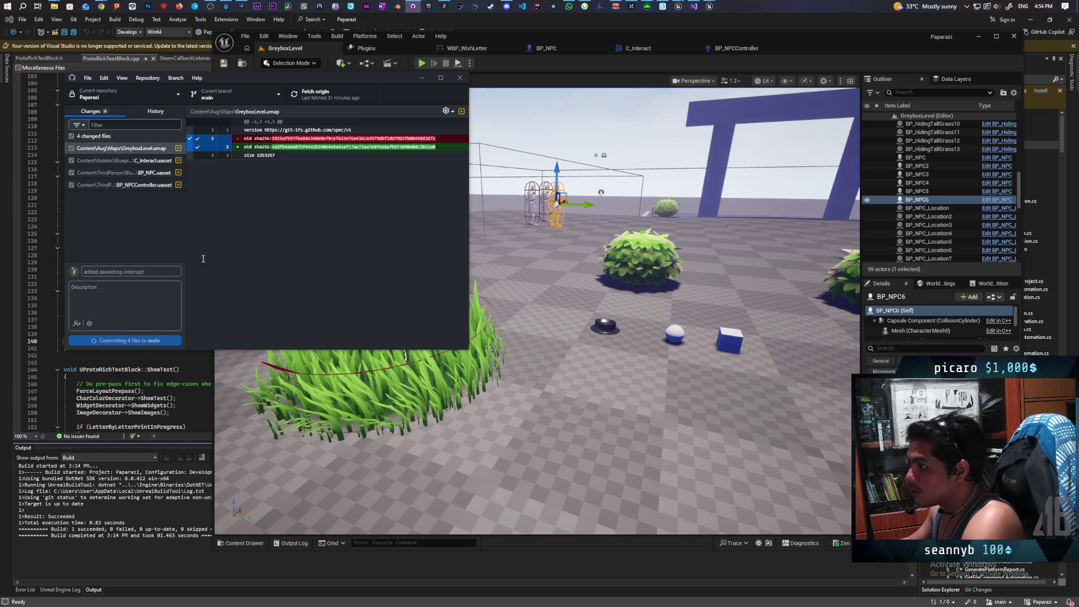
{"action": "left_click", "coordinate": [301, 100]}
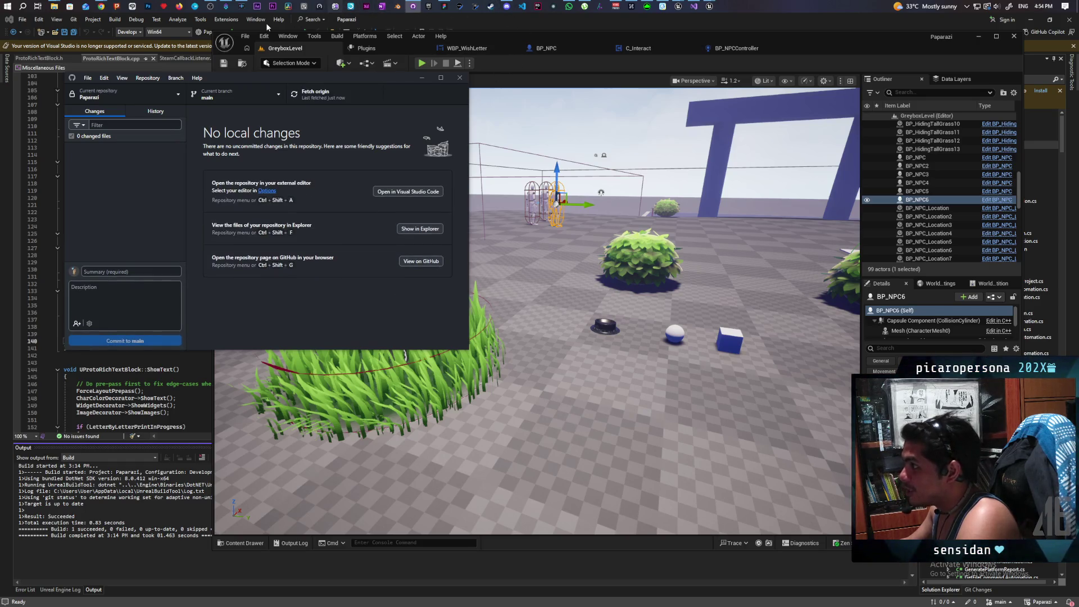
Strike through the finished eavesdrop items in the Paparazzi list and add an empty bullet after 'make range 800'
{"action": "left_click", "coordinate": [441, 8]}
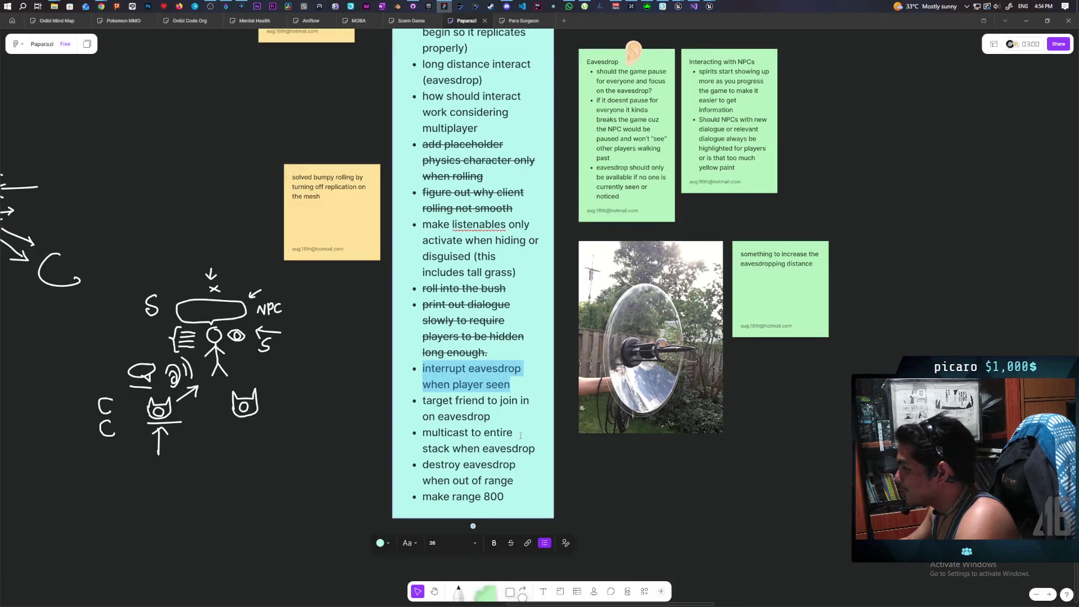
{"action": "triple_click", "coordinate": [456, 369]}
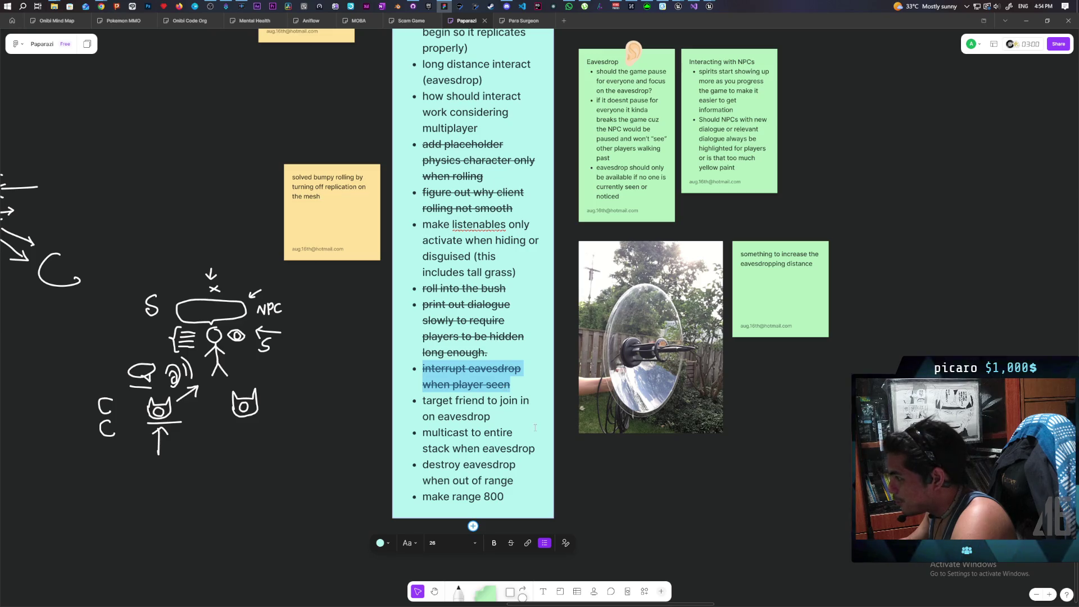
{"action": "left_click", "coordinate": [510, 542]}
{"action": "triple_click", "coordinate": [478, 404]}
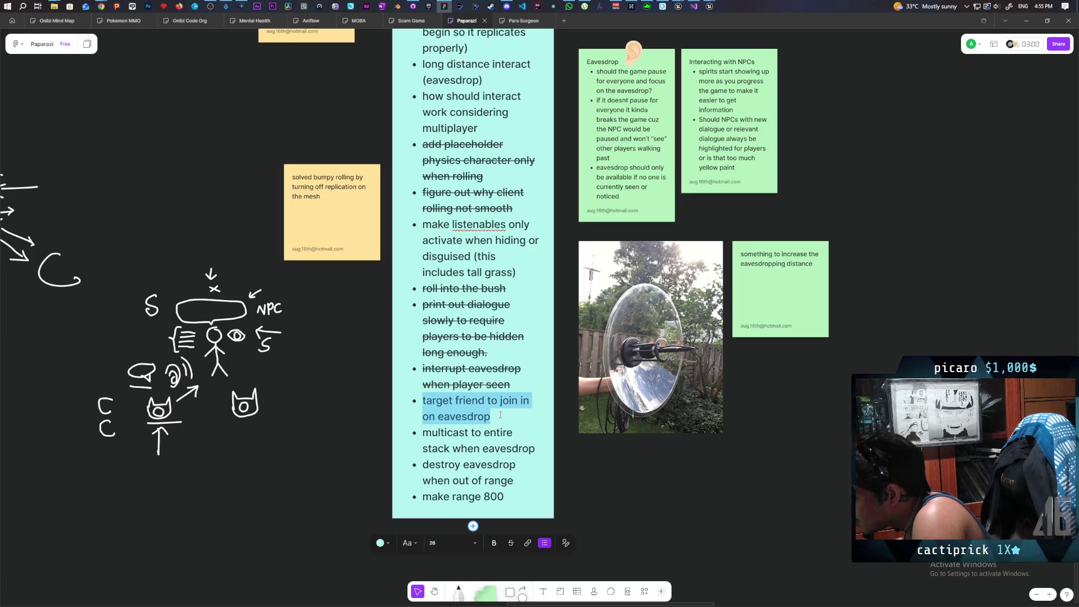
{"action": "triple_click", "coordinate": [468, 434]}
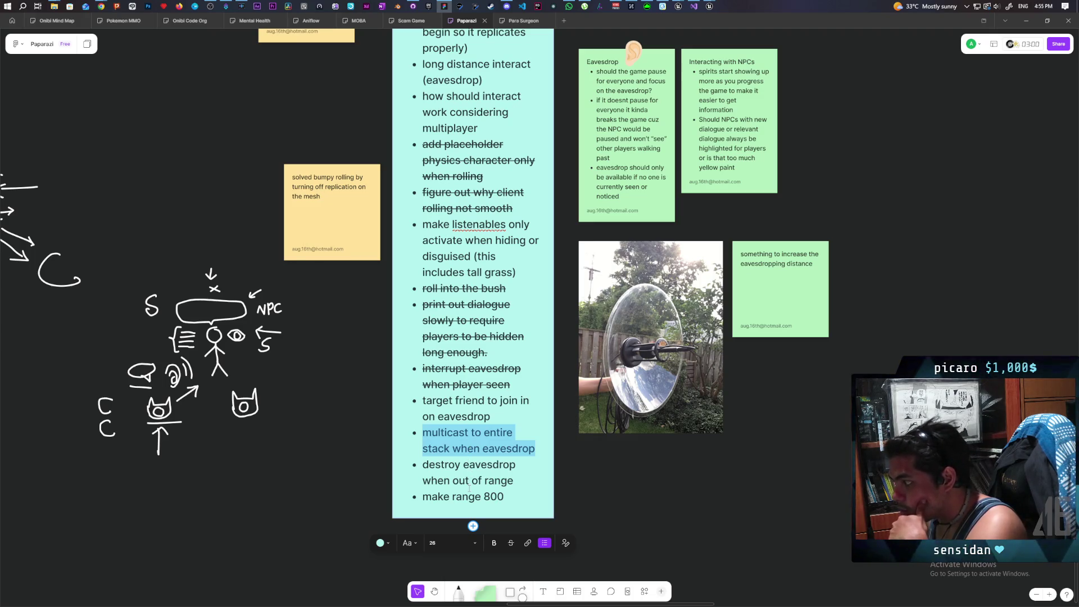
{"action": "triple_click", "coordinate": [456, 467]}
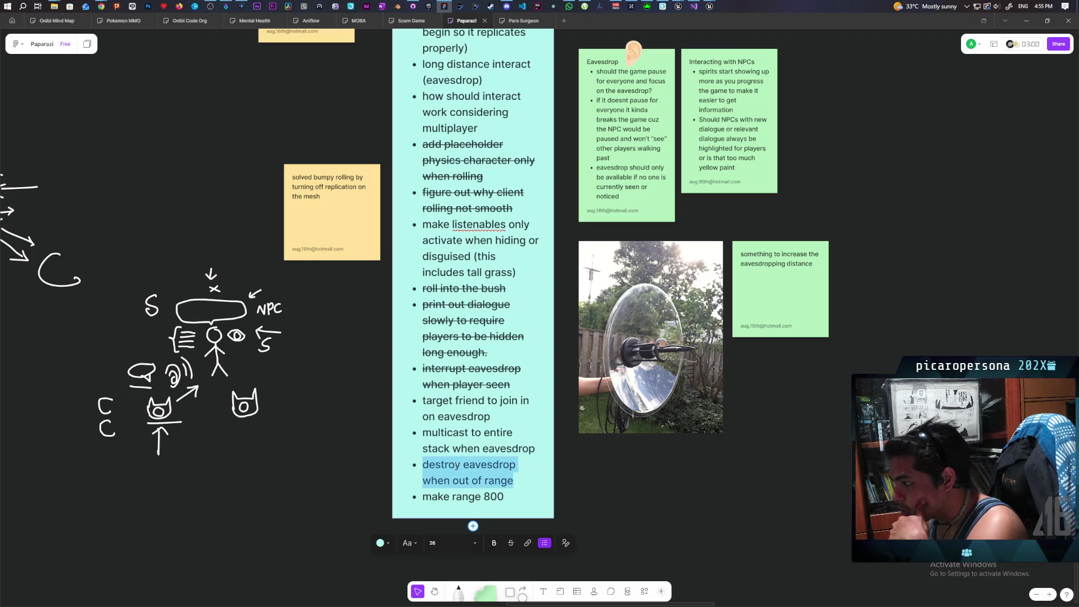
{"action": "left_click", "coordinate": [516, 498]}
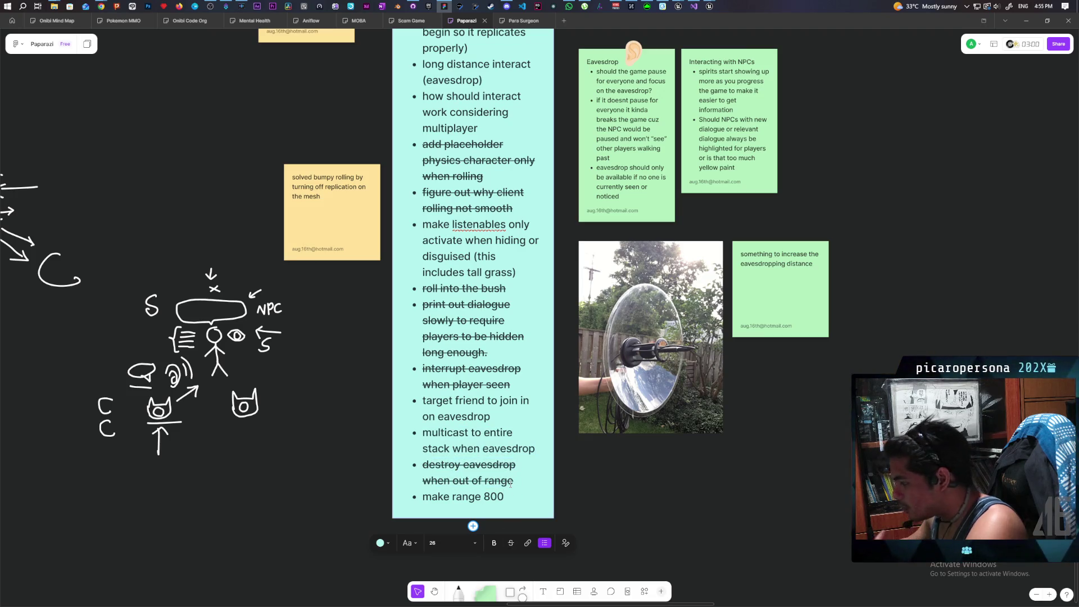
{"action": "key", "text": "Return"}
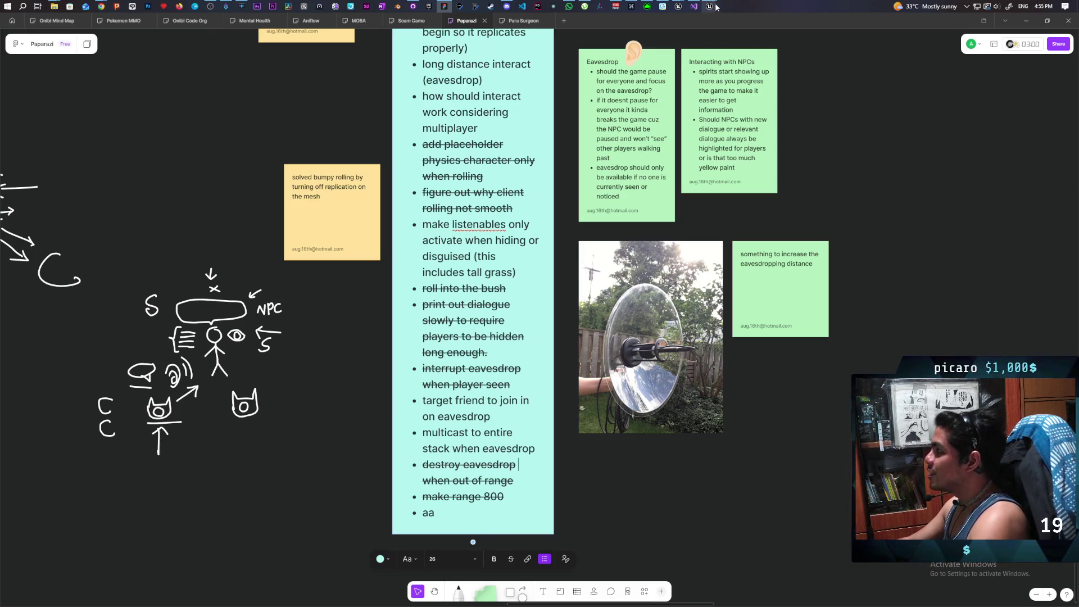
Play the level, walk into the tall grass, listen in on the NPC with F, then stop
{"action": "mouse_move", "coordinate": [716, 7]}
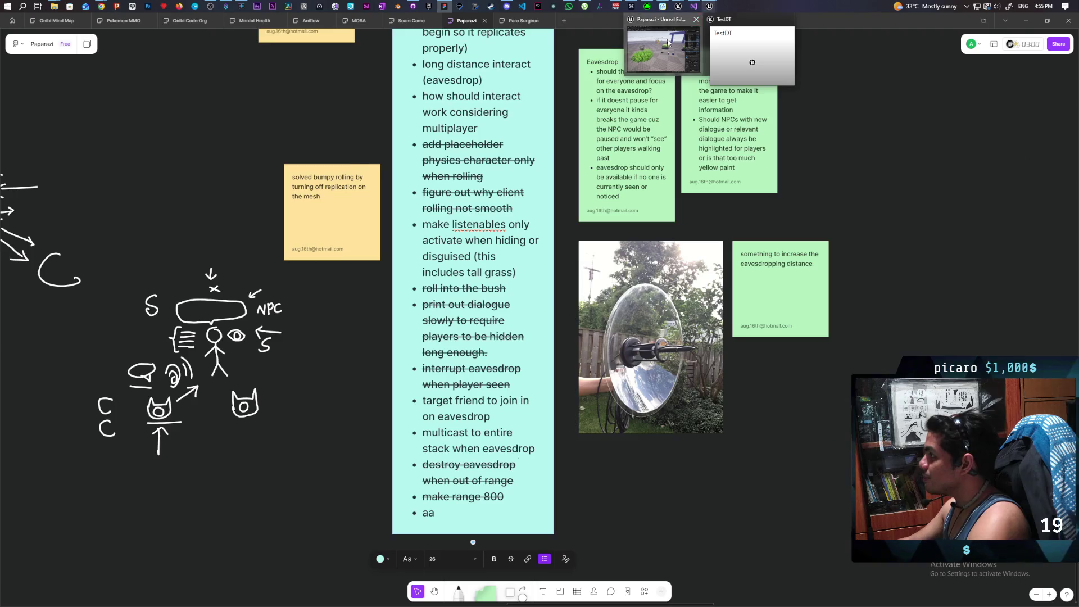
{"action": "left_click", "coordinate": [663, 50]}
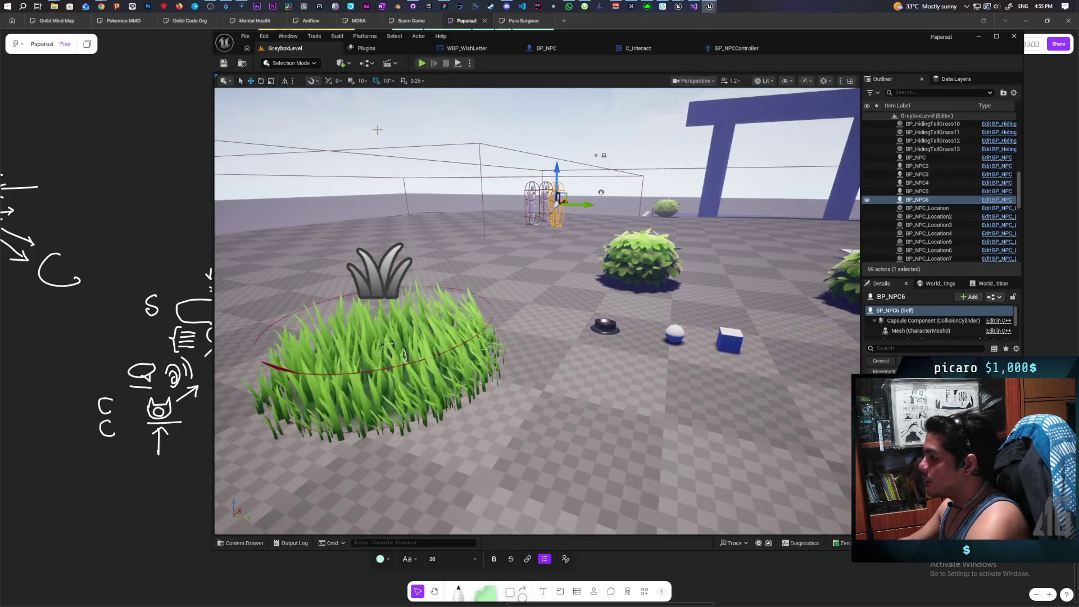
{"action": "left_click", "coordinate": [422, 63]}
{"action": "key", "text": "w"}
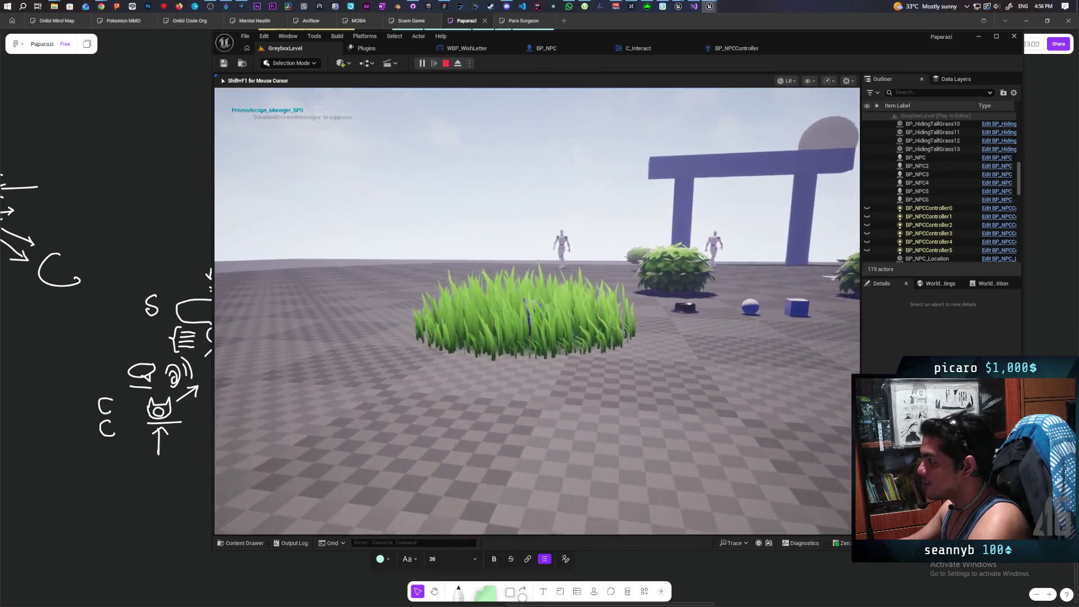
{"action": "key", "text": "f"}
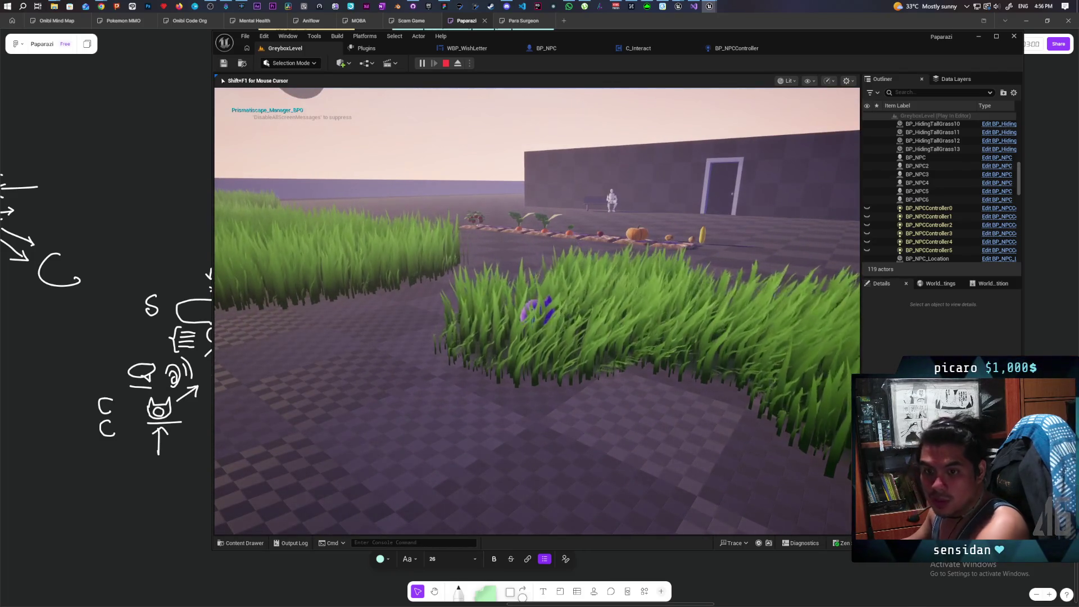
{"action": "key", "text": "Escape"}
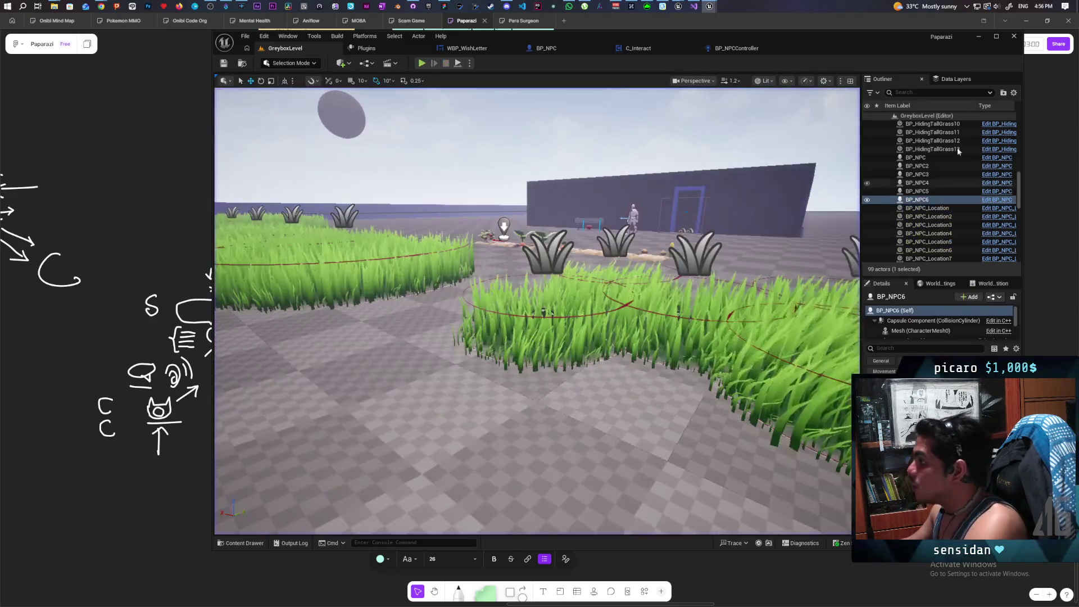
Open DT_RichTextGhost from Core/Pop_Dialogue/AnimatedTextData, then open the Discord message notification
{"action": "left_click", "coordinate": [244, 543]}
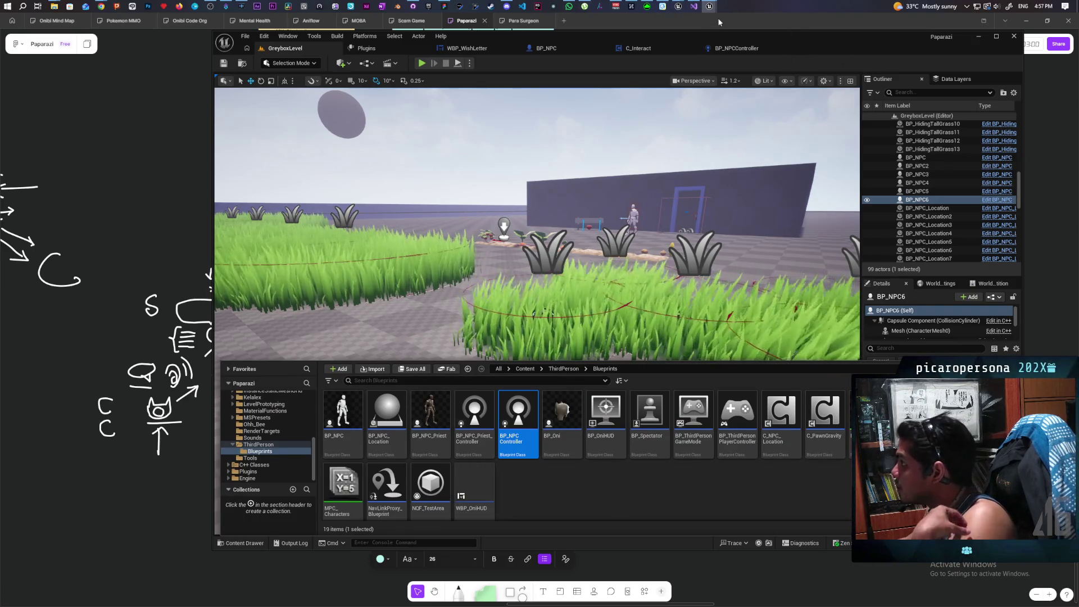
{"action": "mouse_move", "coordinate": [709, 6]}
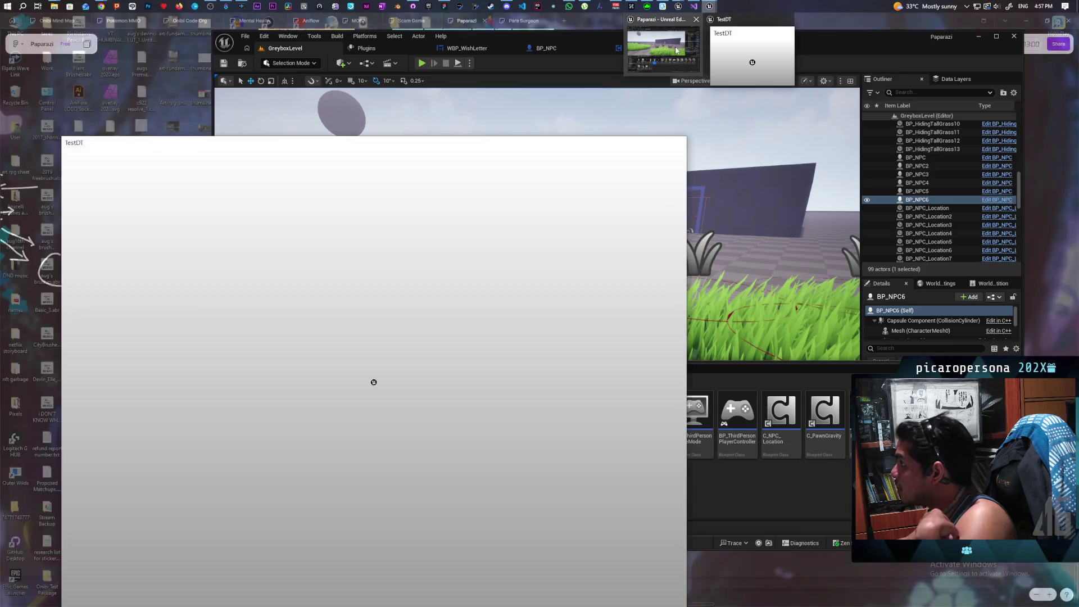
{"action": "mouse_move", "coordinate": [751, 57]}
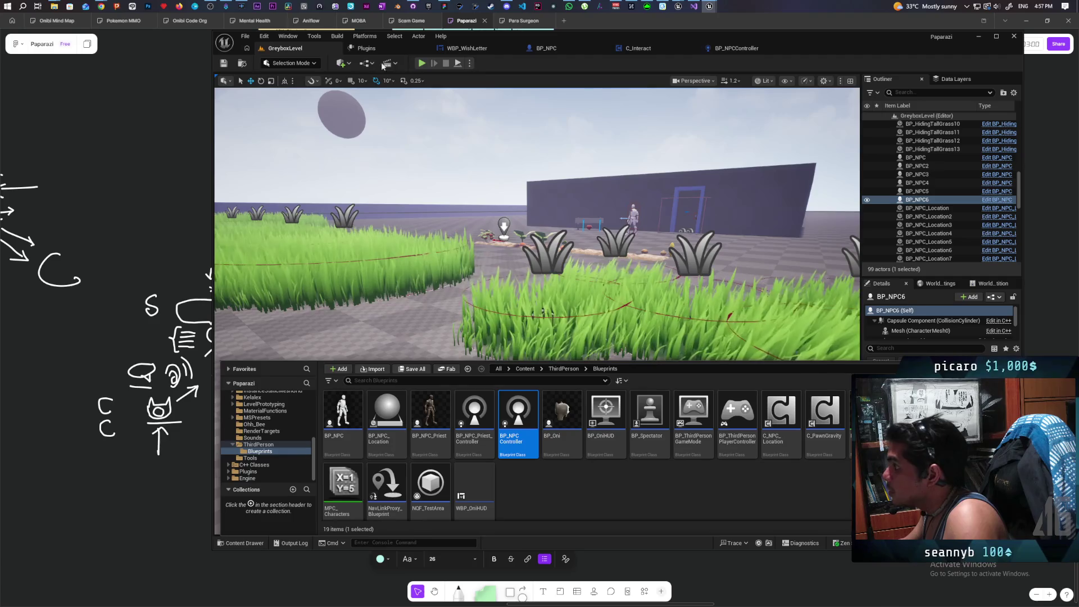
{"action": "left_click", "coordinate": [467, 368]}
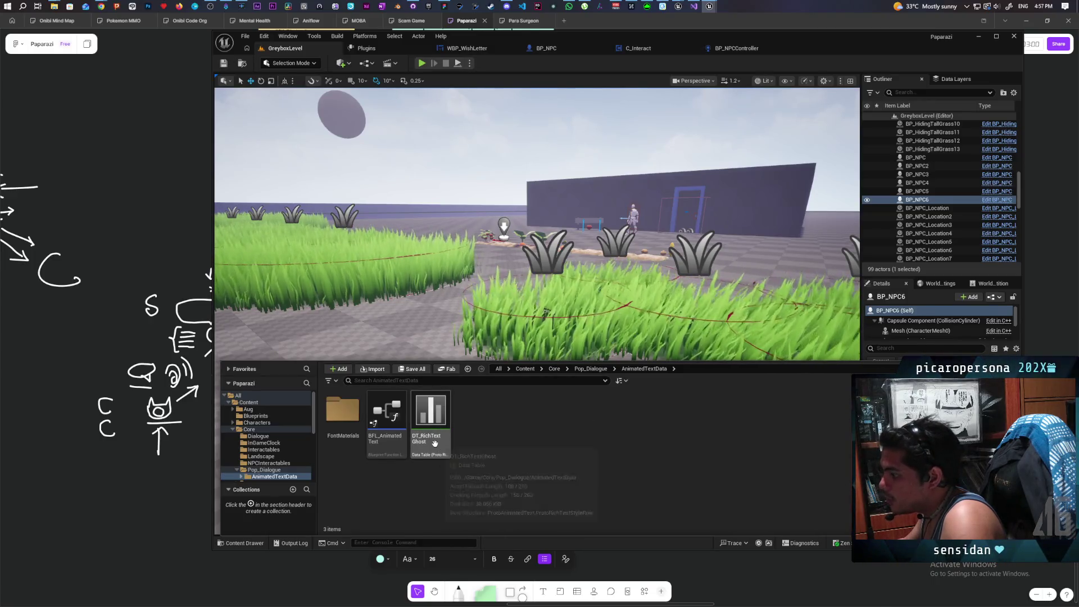
{"action": "double_click", "coordinate": [436, 444]}
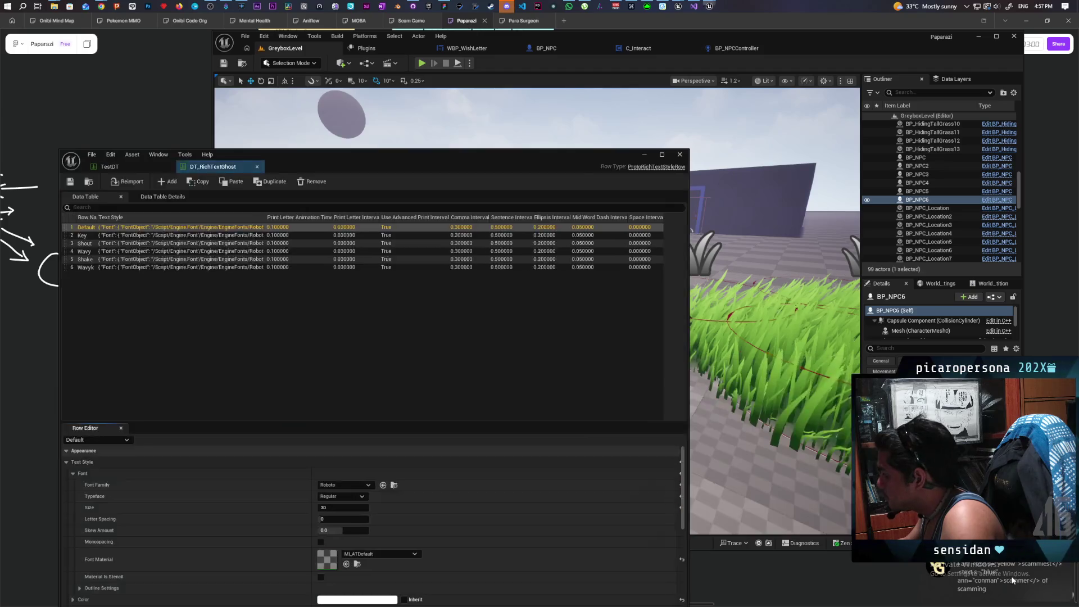
{"action": "left_click", "coordinate": [1012, 580]}
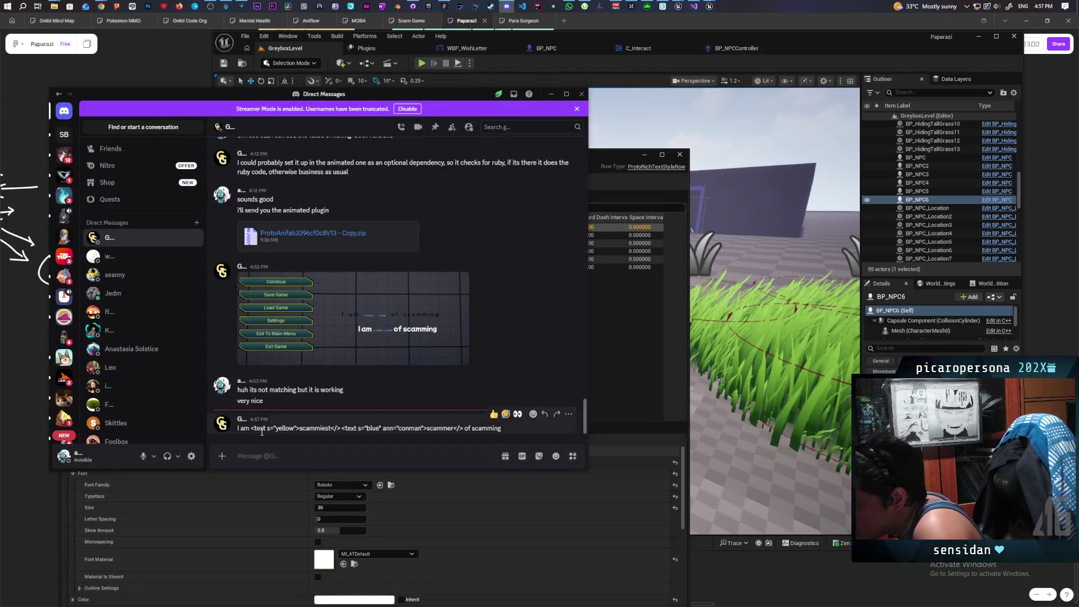
Inspect the 'yellow' and 'blue' style tags in the rich-text example line, then minimize Discord
{"action": "double_click", "coordinate": [284, 428]}
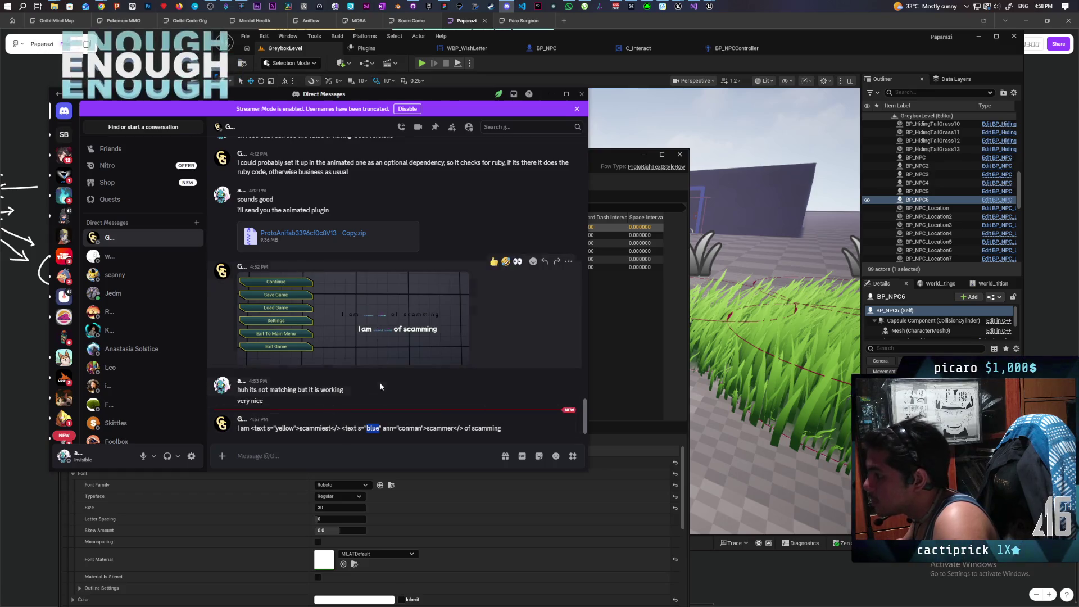
{"action": "triple_click", "coordinate": [283, 428]}
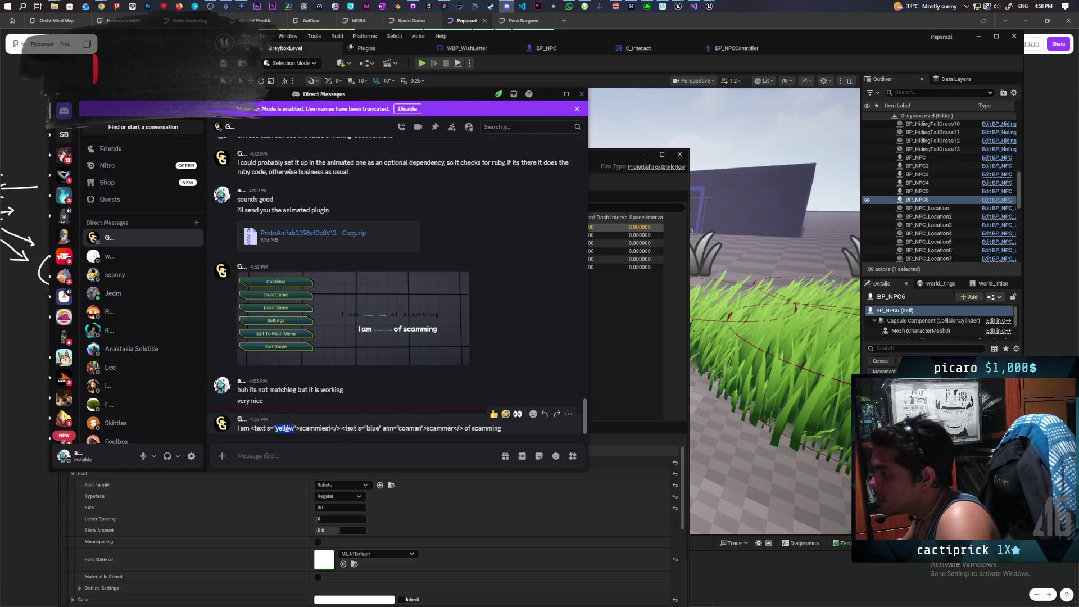
{"action": "double_click", "coordinate": [373, 428]}
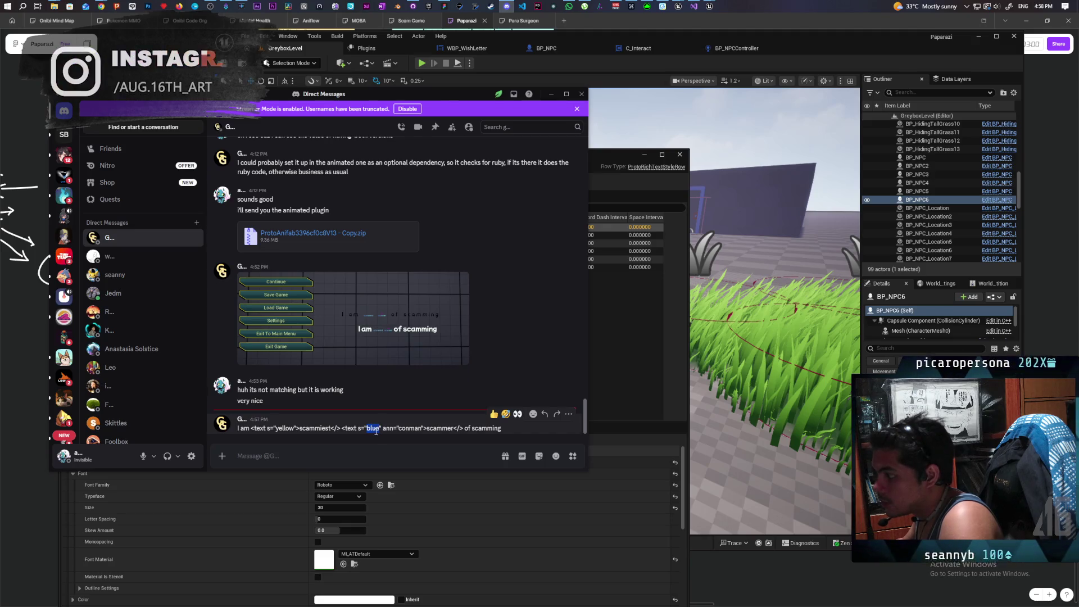
{"action": "left_click", "coordinate": [551, 96]}
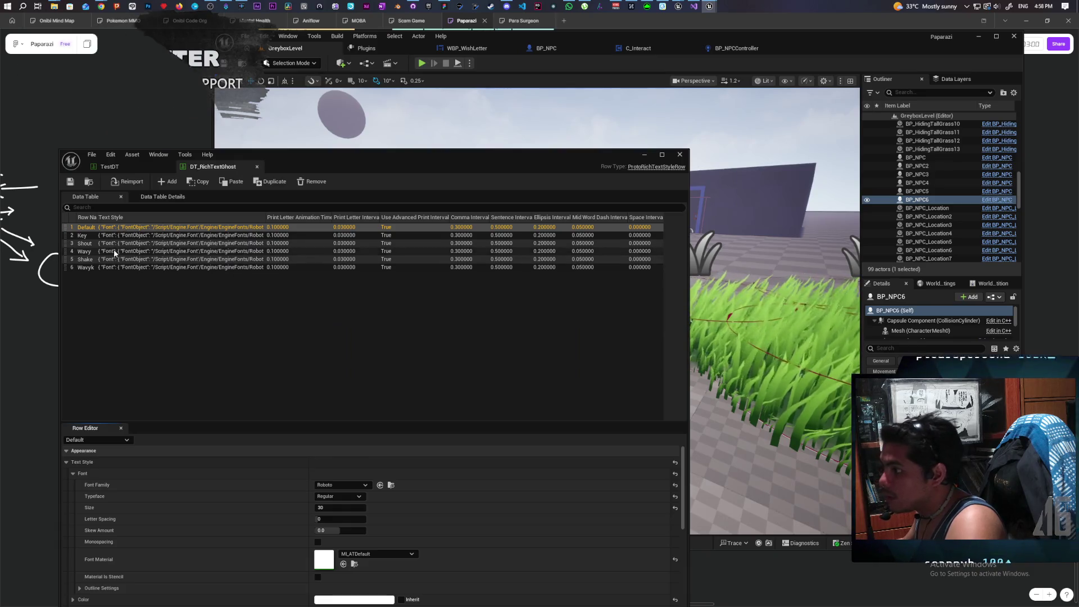
Minimize the DT_RichTextGhost window, browse Content > Core > Requests, then return to the Content folder
{"action": "left_click_drag", "start_coordinate": [382, 161], "coordinate": [409, 116]}
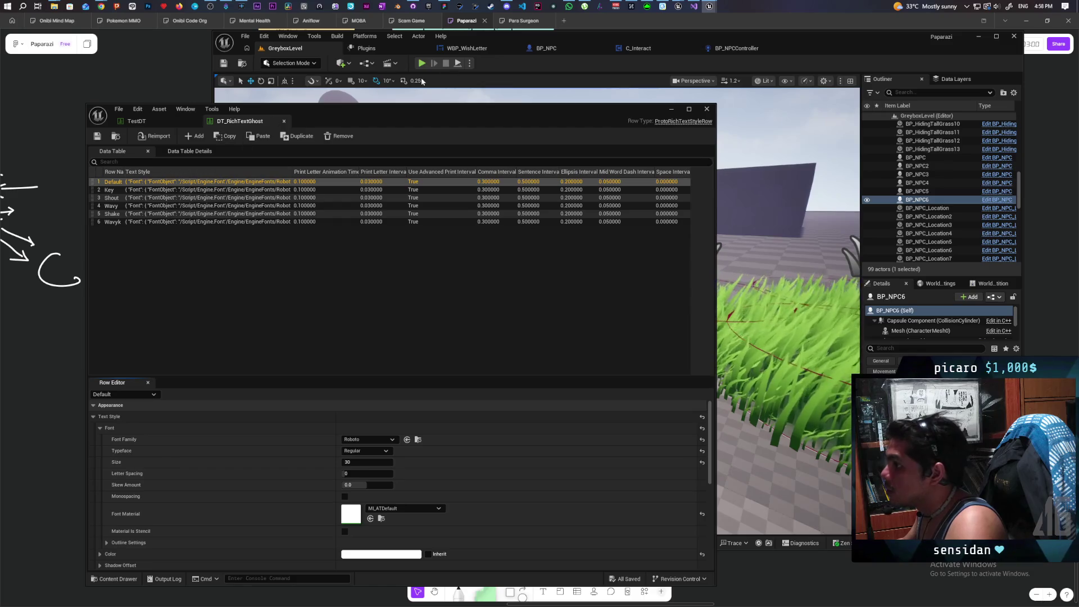
{"action": "left_click", "coordinate": [672, 110]}
{"action": "left_click", "coordinate": [244, 543]}
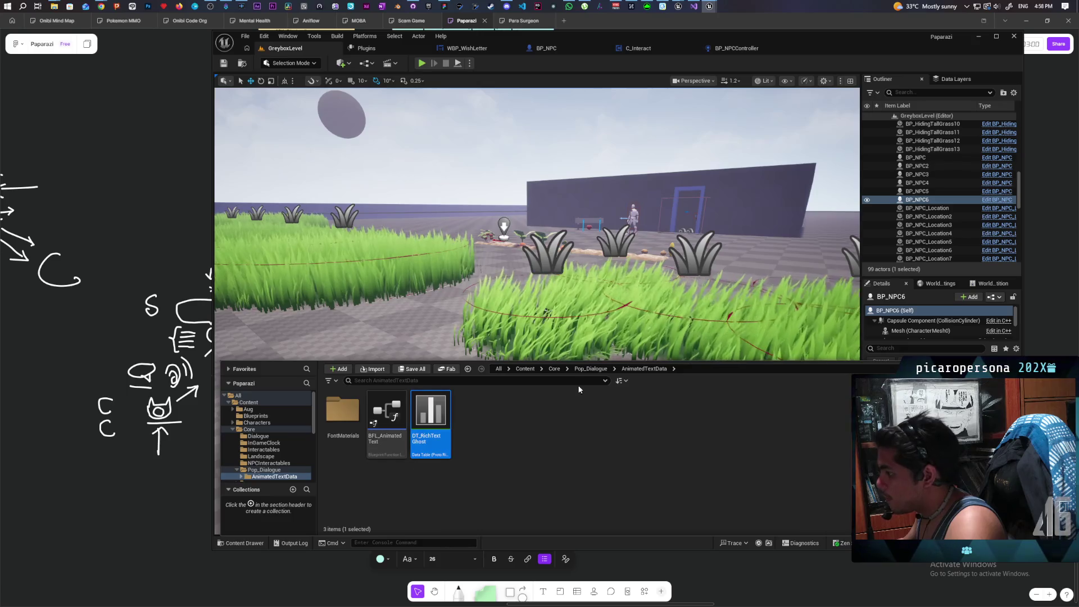
{"action": "key", "text": "alt+Left"}
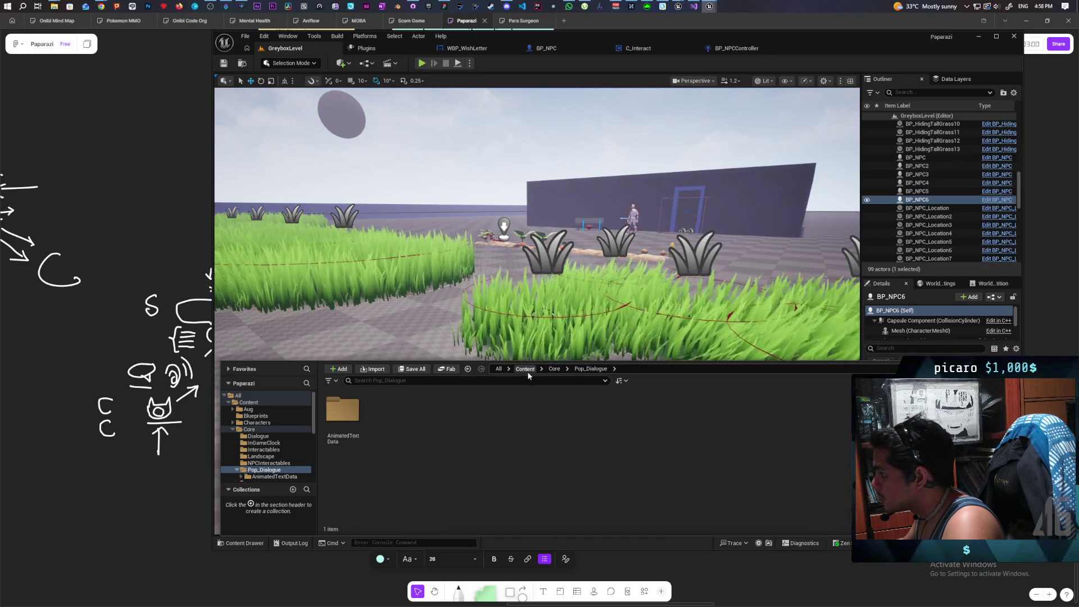
{"action": "left_click", "coordinate": [527, 371]}
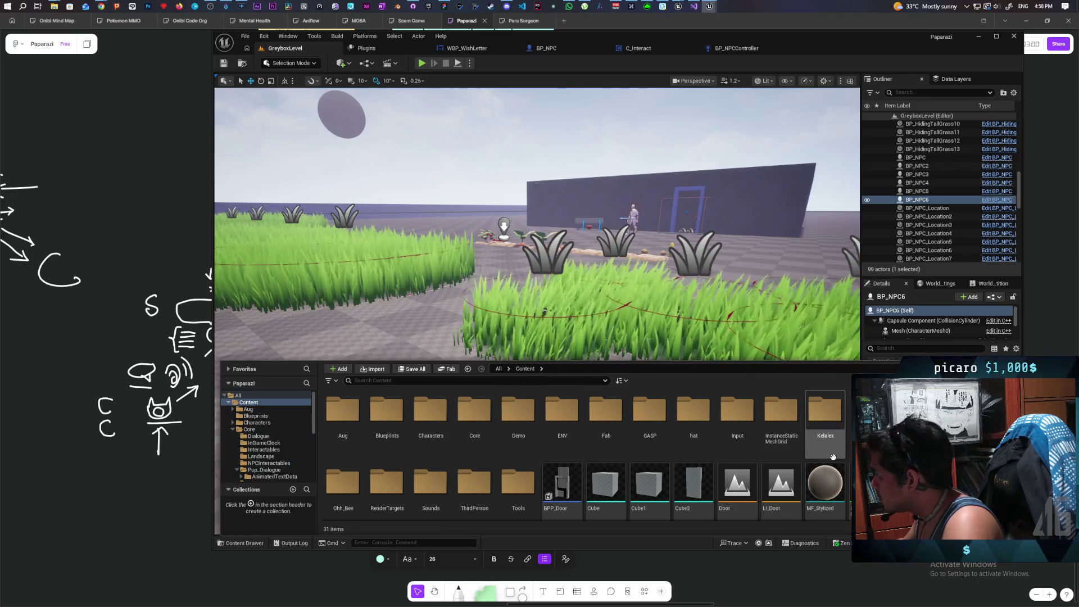
{"action": "double_click", "coordinate": [474, 413]}
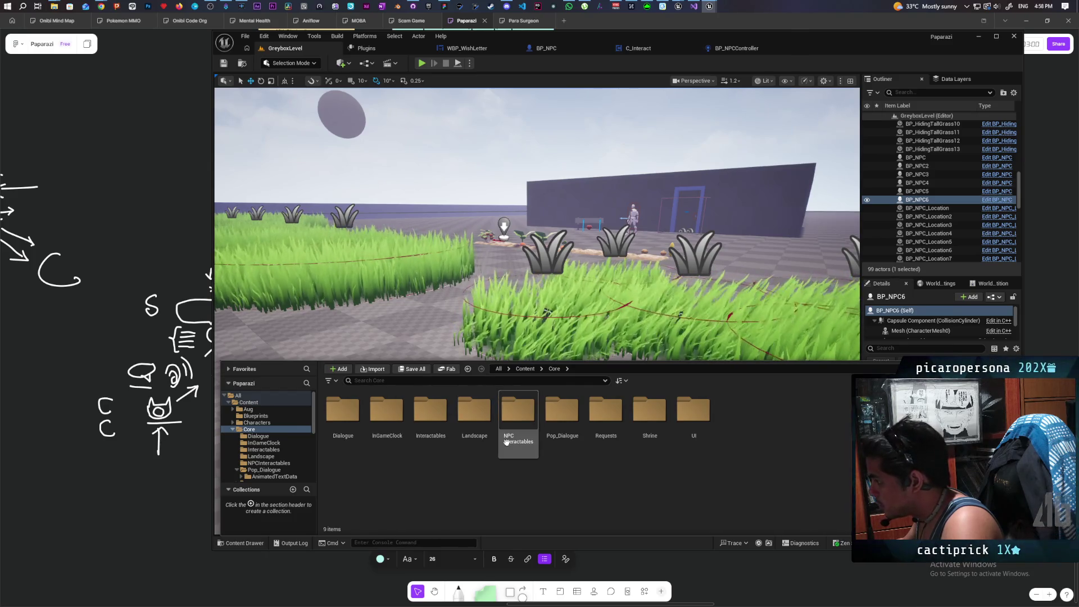
{"action": "double_click", "coordinate": [610, 415]}
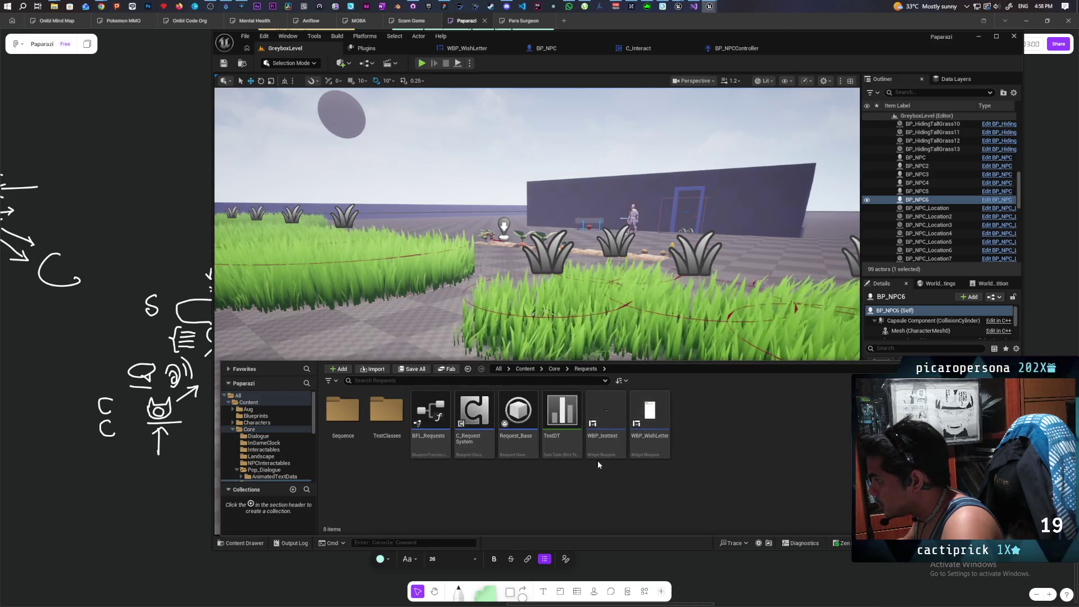
{"action": "mouse_move", "coordinate": [607, 457]}
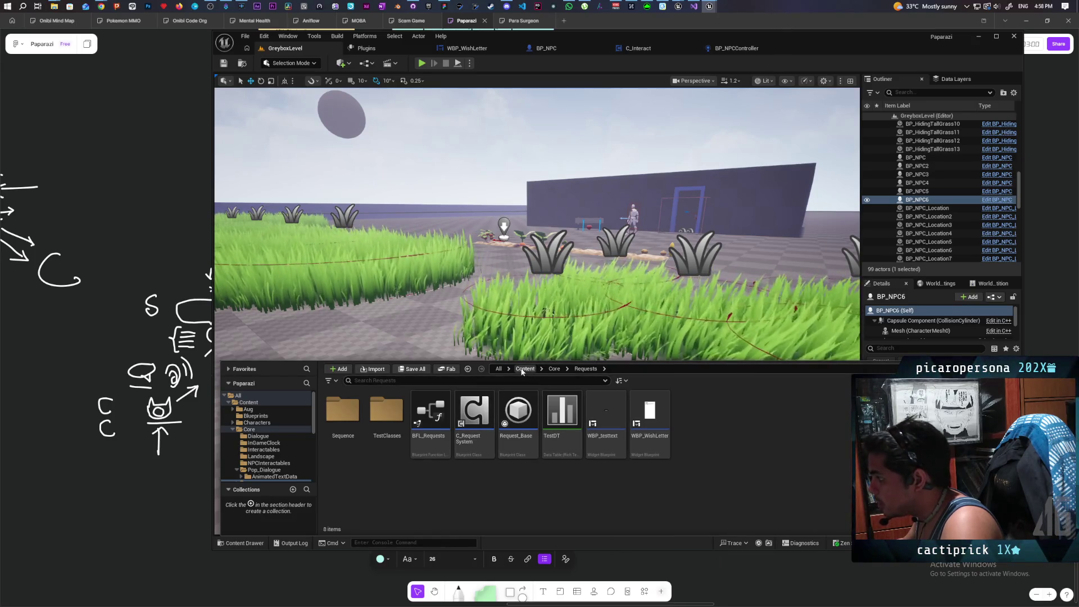
{"action": "left_click", "coordinate": [524, 368]}
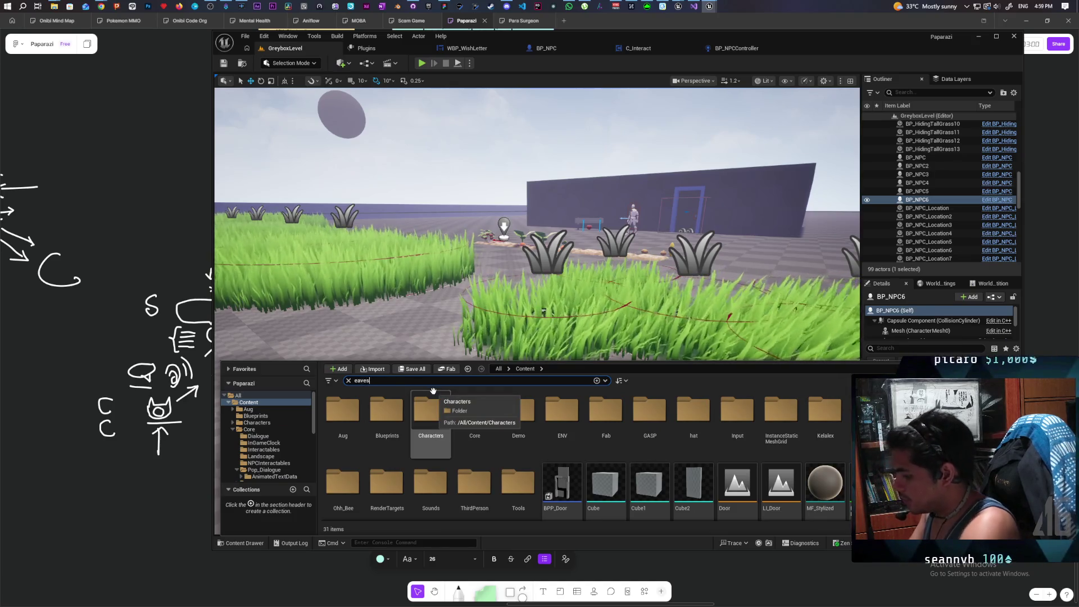
Open the WBP_EavesdropPopup widget and select its ProtoRichTextBlock_62 rich text block
{"action": "type", "text": "eaves"}
{"action": "double_click", "coordinate": [341, 419]}
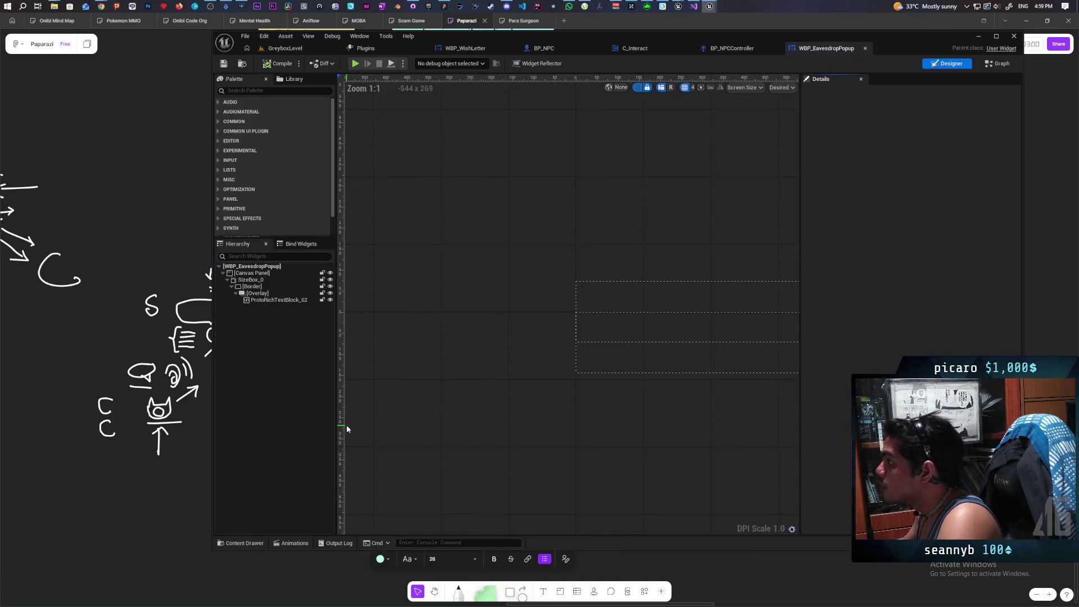
{"action": "left_click", "coordinate": [264, 301]}
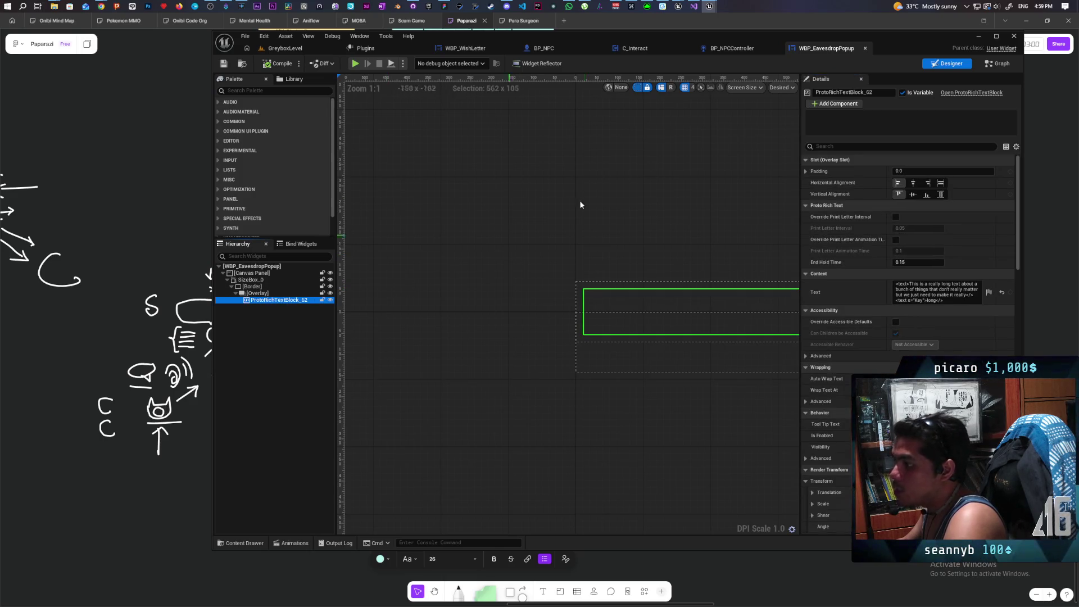
Open the DT_RichTextGhost style table assigned in the block's Appearance settings
{"action": "mouse_move", "coordinate": [891, 46]}
{"action": "left_mouse_down"}
{"action": "mouse_move", "coordinate": [641, 66]}
{"action": "mouse_move", "coordinate": [662, 53]}
{"action": "left_mouse_up"}
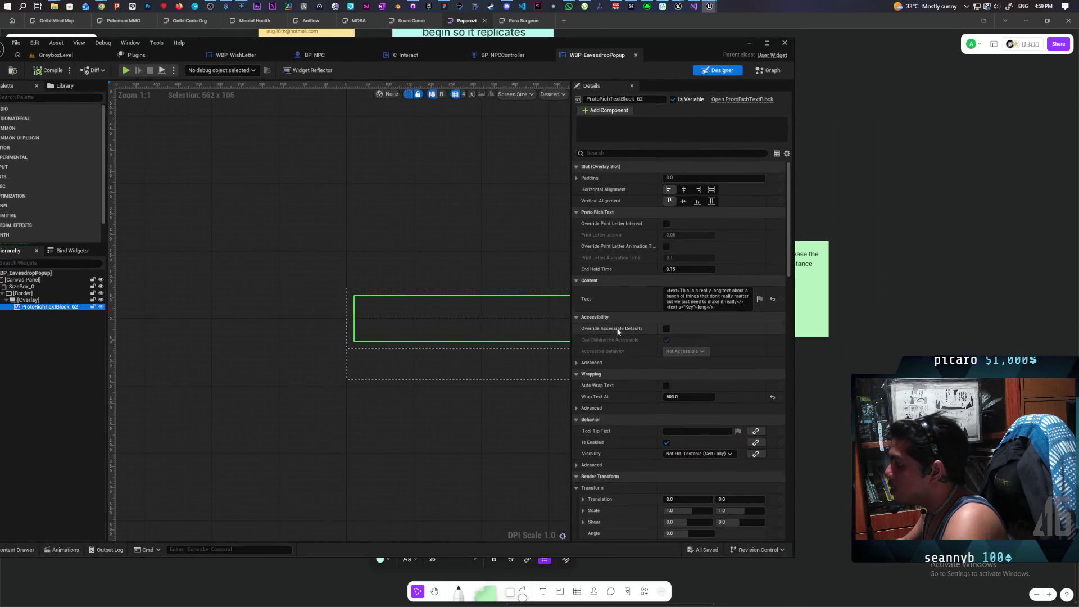
{"action": "scroll", "coordinate": [620, 315], "scroll_direction": "down", "scroll_amount": 5}
{"action": "scroll", "coordinate": [620, 315], "scroll_direction": "down", "scroll_amount": 10}
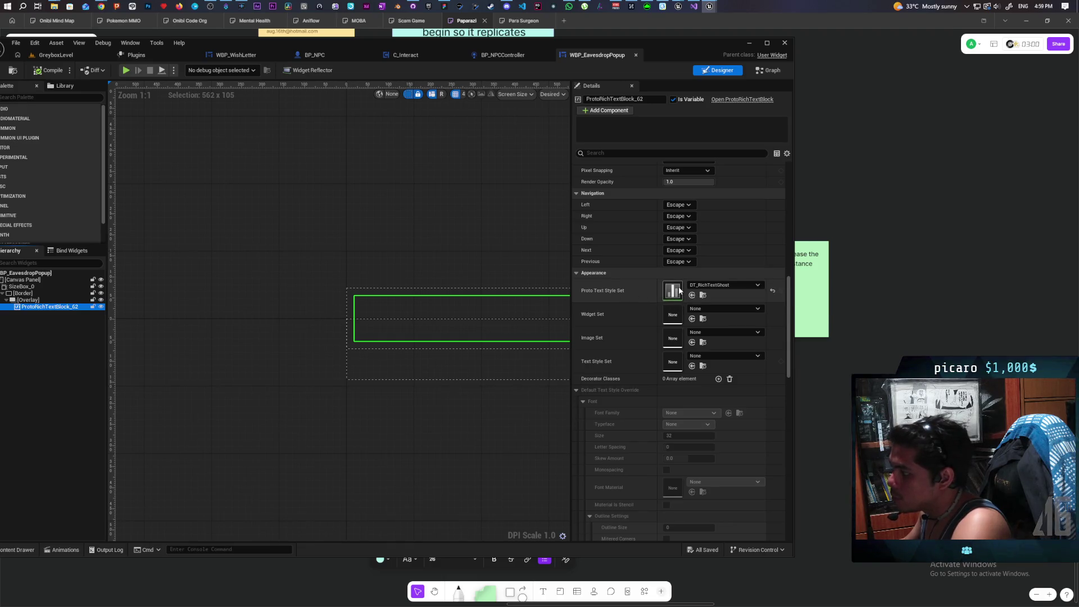
{"action": "double_click", "coordinate": [673, 290]}
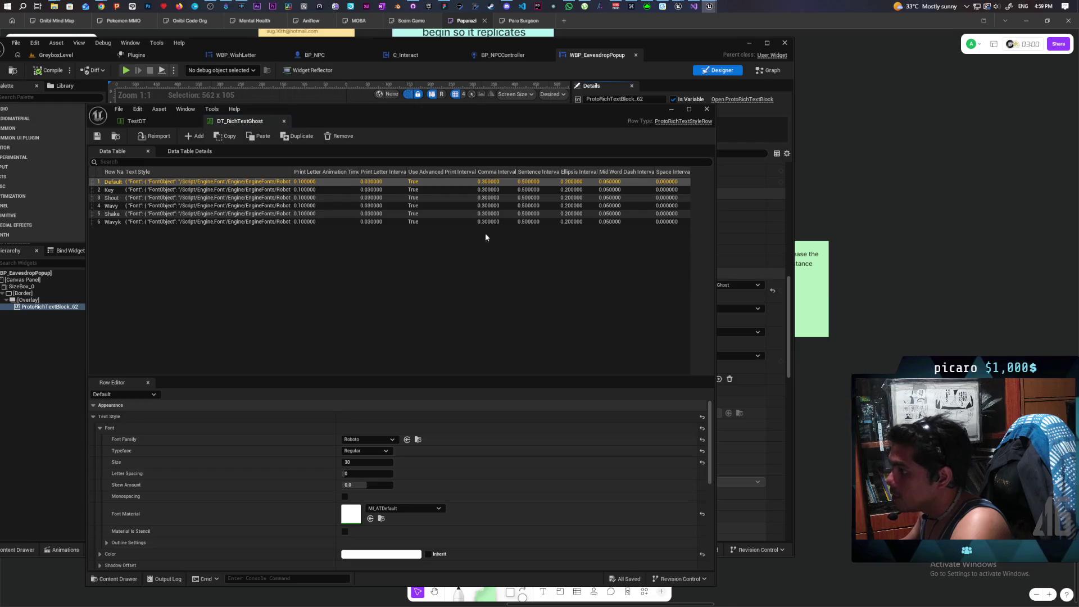
Review the Key, Shout and Wavy text style rows in DT_RichTextGhost
{"action": "left_click", "coordinate": [109, 192]}
{"action": "key", "text": "Down"}
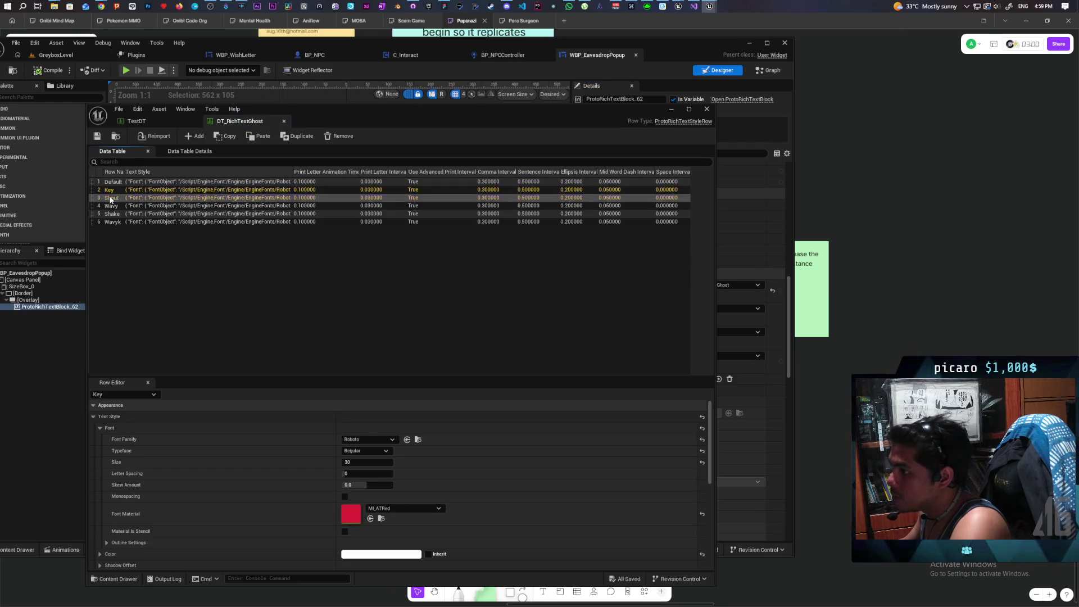
{"action": "left_click", "coordinate": [109, 192]}
{"action": "left_click", "coordinate": [110, 206]}
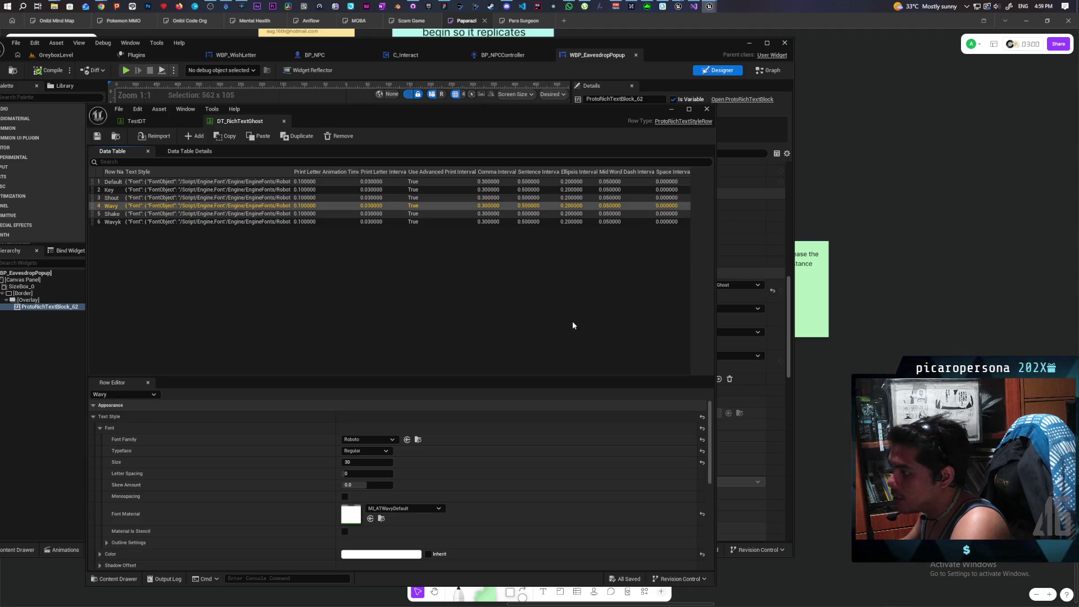
{"action": "left_click", "coordinate": [110, 190]}
{"action": "left_click", "coordinate": [111, 206]}
Inspect the Shake row (Roboto, size 30, MI_ATShakeDefault material), then minimize the table window
{"action": "left_click", "coordinate": [115, 214]}
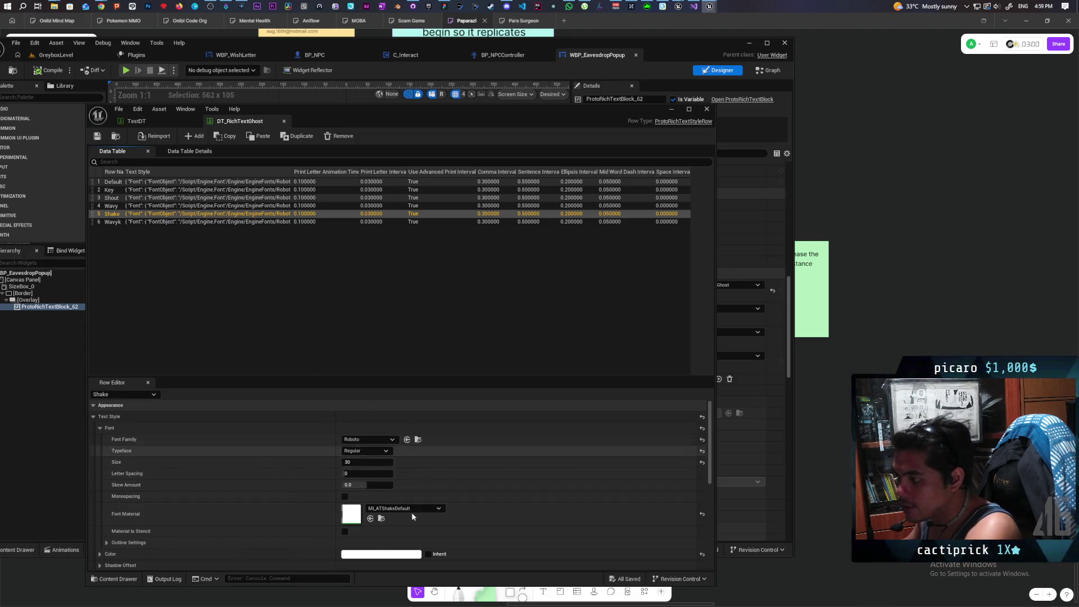
{"action": "scroll", "coordinate": [292, 495], "scroll_direction": "down", "scroll_amount": 2}
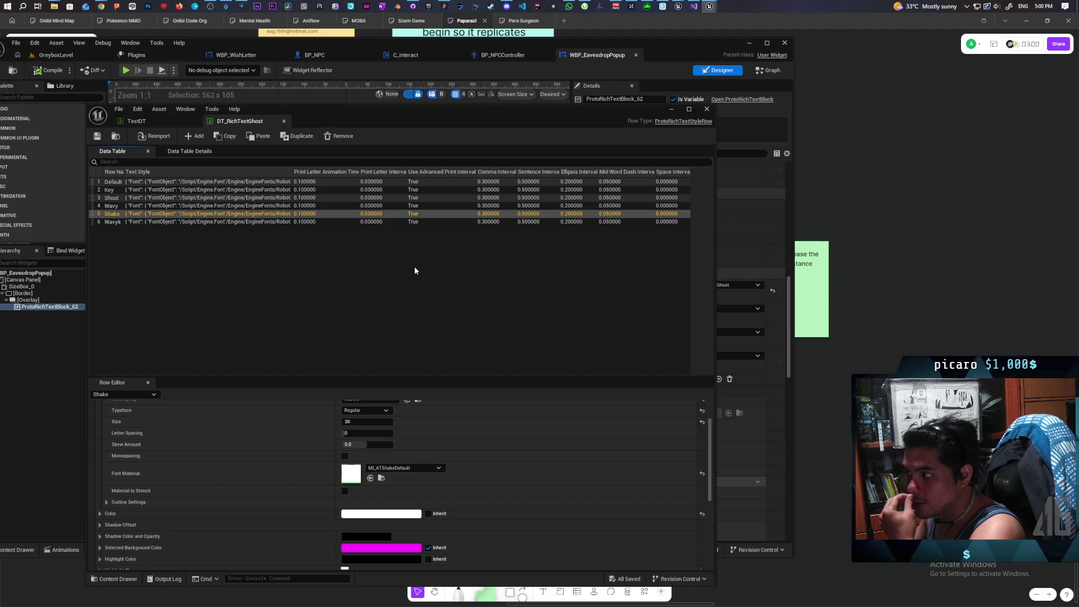
{"action": "scroll", "coordinate": [287, 495], "scroll_direction": "down", "scroll_amount": 5}
{"action": "scroll", "coordinate": [287, 495], "scroll_direction": "up", "scroll_amount": 8}
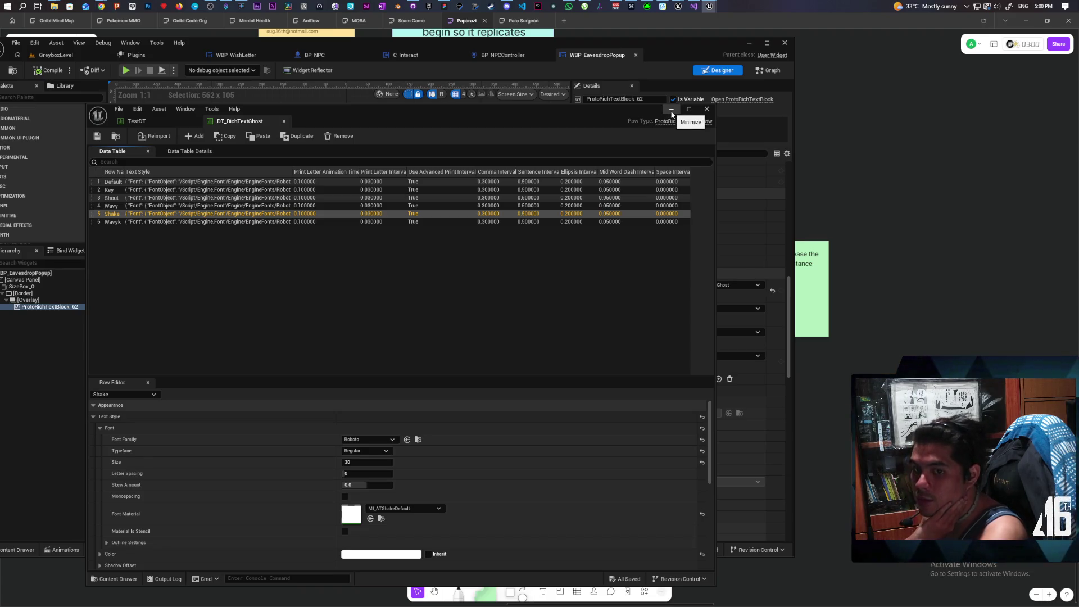
{"action": "left_click", "coordinate": [672, 110]}
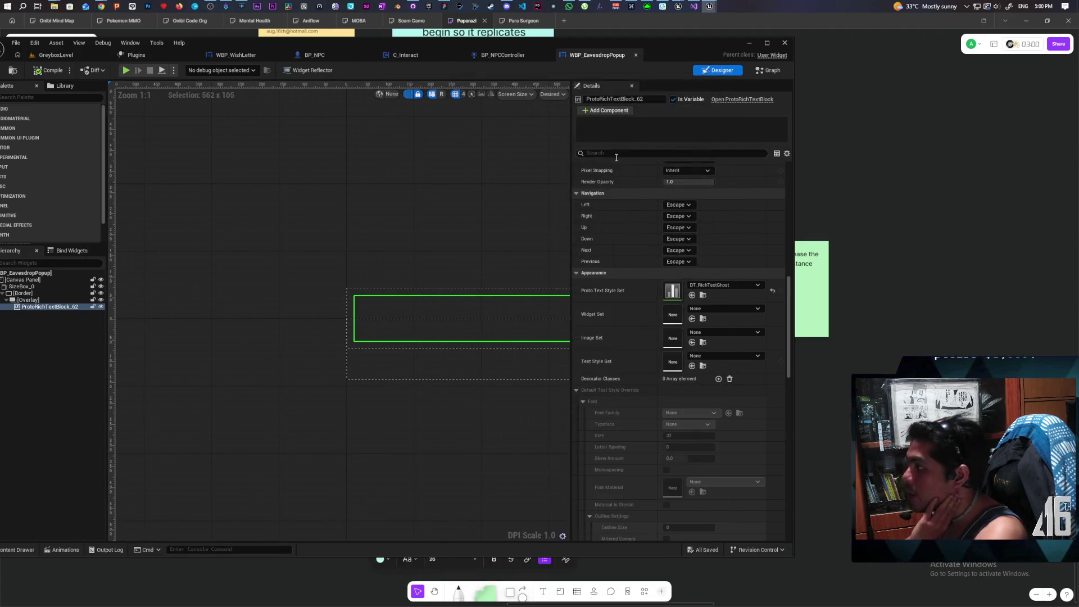
In the EventGraph, inspect the Event Construct chain and Proto Rich Text Block 62 node, cancelling a trial connection
{"action": "left_click", "coordinate": [767, 70]}
{"action": "scroll", "coordinate": [245, 224], "scroll_direction": "down", "scroll_amount": 6}
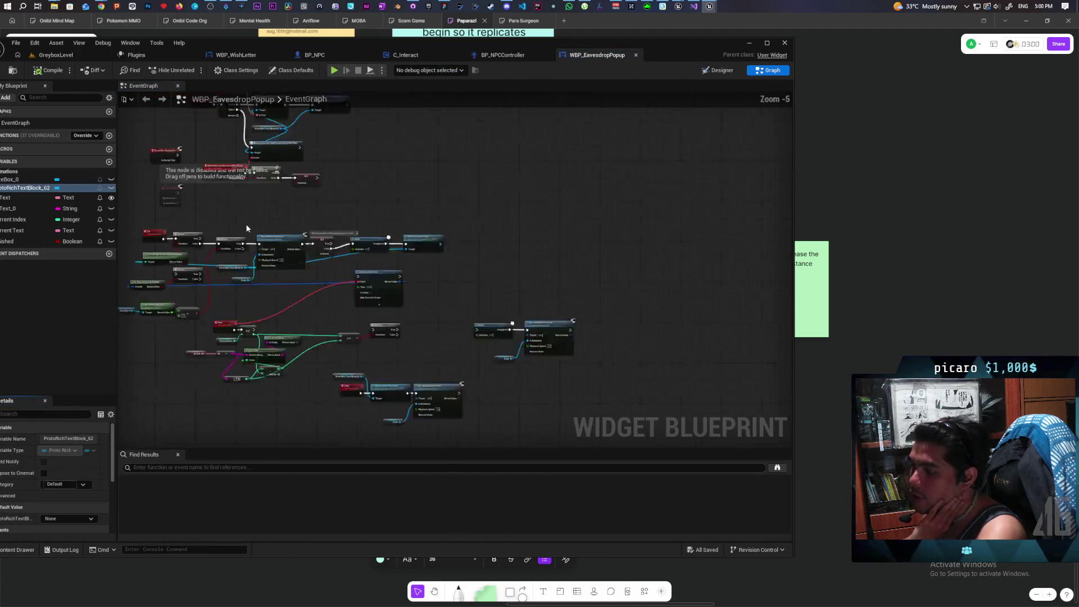
{"action": "scroll", "coordinate": [585, 260], "scroll_direction": "up", "scroll_amount": 4}
{"action": "left_click_drag", "start_coordinate": [586, 260], "coordinate": [512, 388]}
{"action": "scroll", "coordinate": [461, 351], "scroll_direction": "up", "scroll_amount": 3}
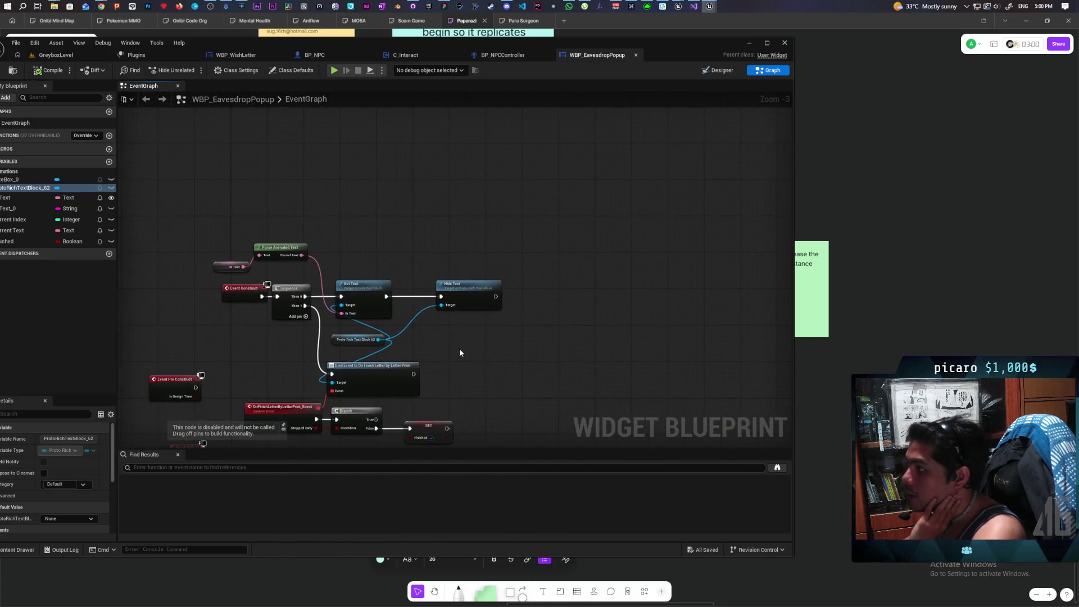
{"action": "left_click", "coordinate": [280, 342]}
{"action": "left_click_drag", "start_coordinate": [425, 231], "coordinate": [524, 312]}
{"action": "left_click_drag", "start_coordinate": [588, 212], "coordinate": [450, 331]}
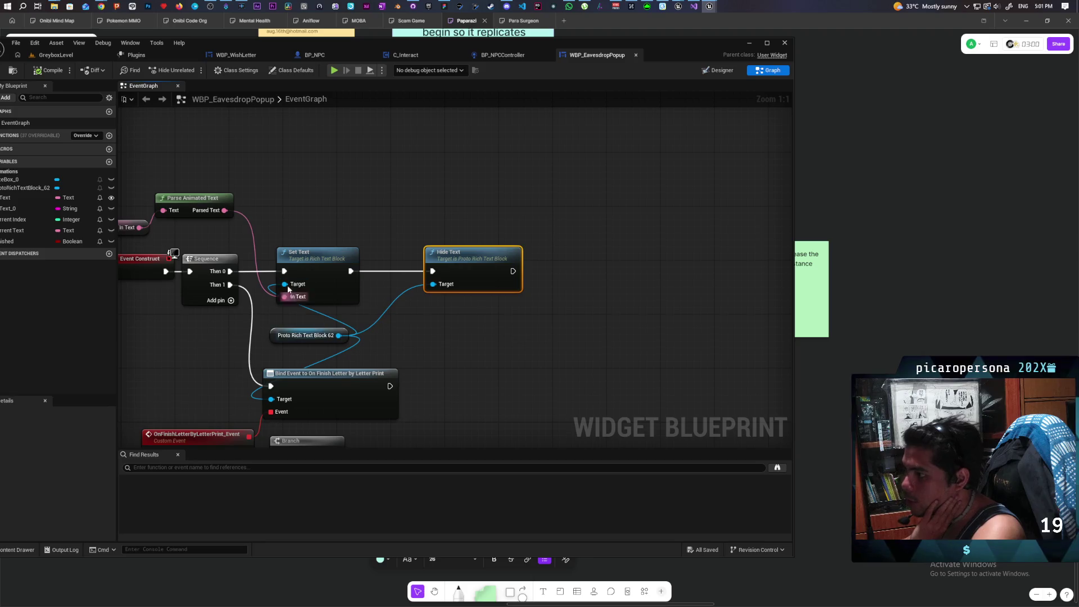
{"action": "left_click", "coordinate": [527, 288]}
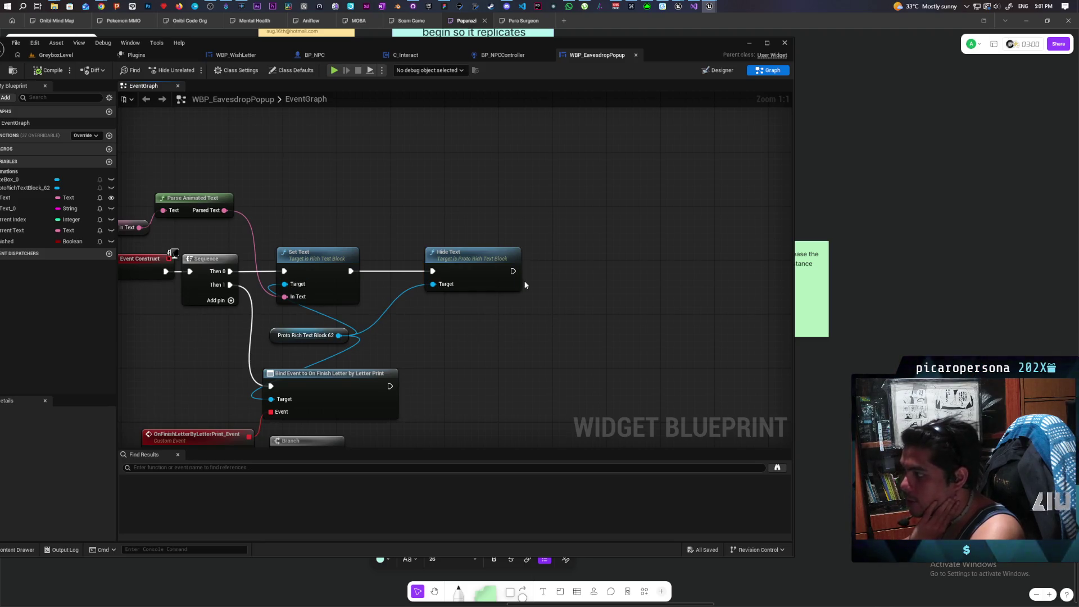
{"action": "left_click_drag", "start_coordinate": [339, 334], "coordinate": [430, 336]}
{"action": "key", "text": "Escape"}
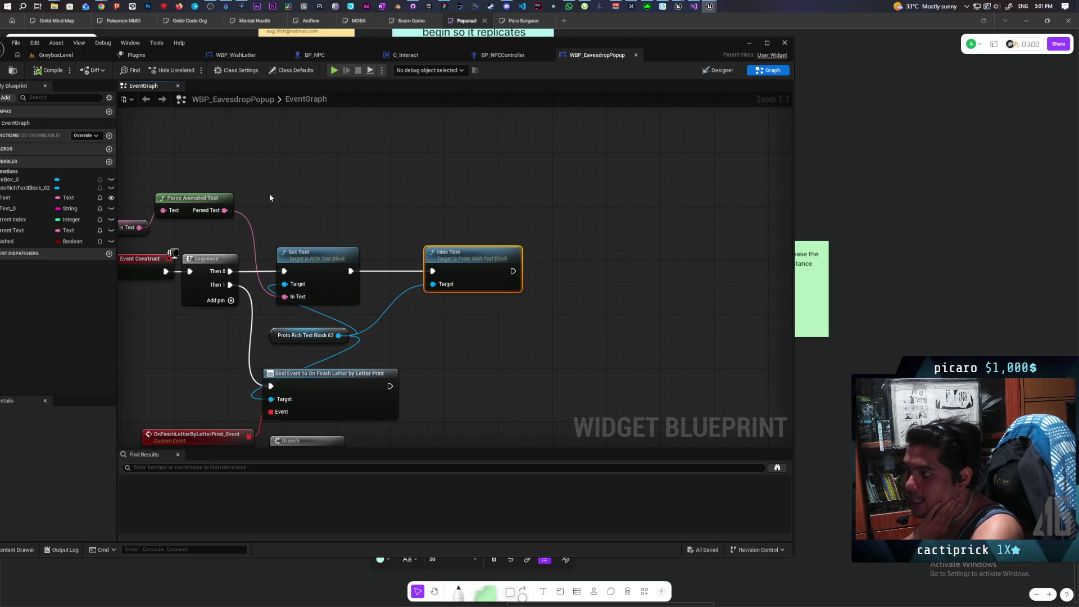
Pan through the Delay, Print Letter by Letter, Init and Bind Event nodes, then search 'print' from the rich text block
{"action": "mouse_move", "coordinate": [342, 192]}
{"action": "left_mouse_down"}
{"action": "mouse_move", "coordinate": [363, 147]}
{"action": "mouse_move", "coordinate": [356, 223]}
{"action": "mouse_move", "coordinate": [297, 162]}
{"action": "mouse_move", "coordinate": [353, 184]}
{"action": "left_mouse_up"}
{"action": "left_click", "coordinate": [478, 216]}
{"action": "left_click_drag", "start_coordinate": [442, 260], "coordinate": [692, 215]}
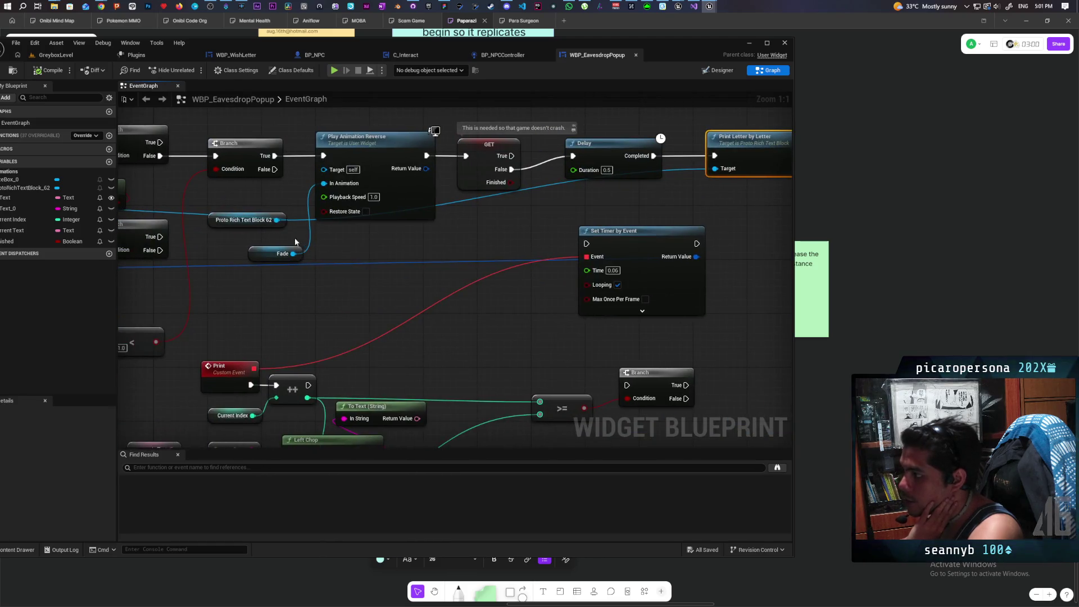
{"action": "left_click_drag", "start_coordinate": [295, 242], "coordinate": [450, 263]}
{"action": "left_click_drag", "start_coordinate": [522, 275], "coordinate": [328, 292]}
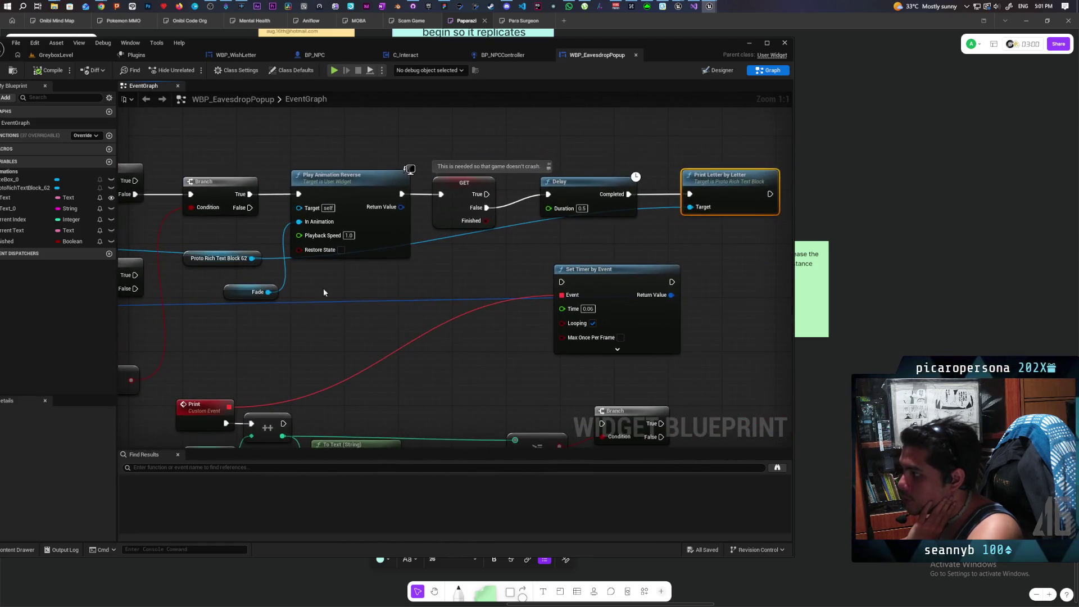
{"action": "mouse_move", "coordinate": [251, 265]}
{"action": "left_mouse_down"}
{"action": "mouse_move", "coordinate": [444, 269]}
{"action": "mouse_move", "coordinate": [420, 386]}
{"action": "left_mouse_up"}
{"action": "left_click_drag", "start_coordinate": [286, 240], "coordinate": [441, 251]}
{"action": "type", "text": "print"}
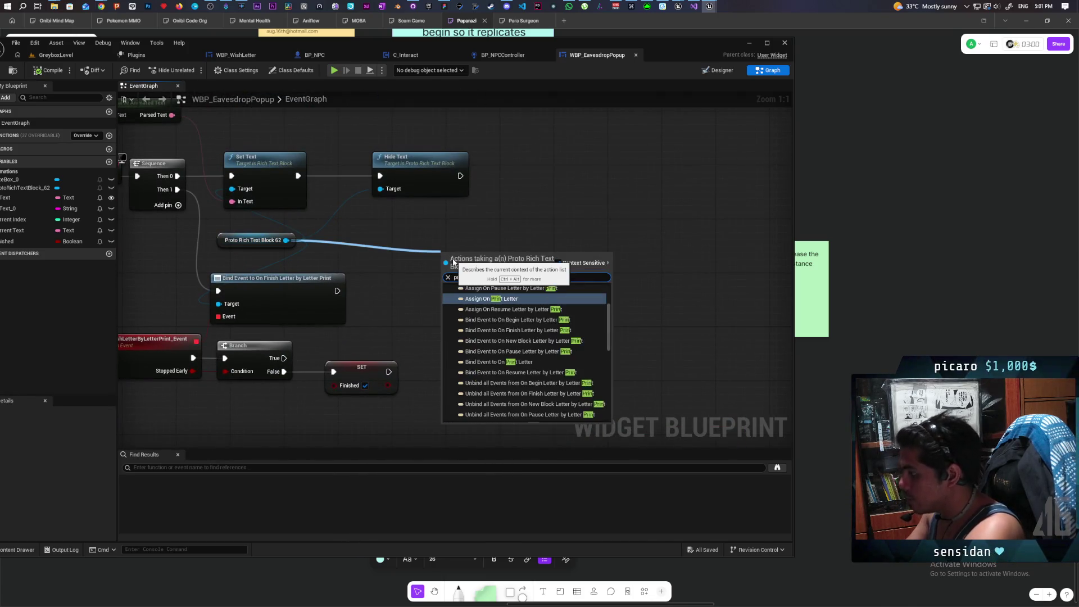
Close the action list without adding a node and check the Hide Text node
{"action": "left_click", "coordinate": [474, 216]}
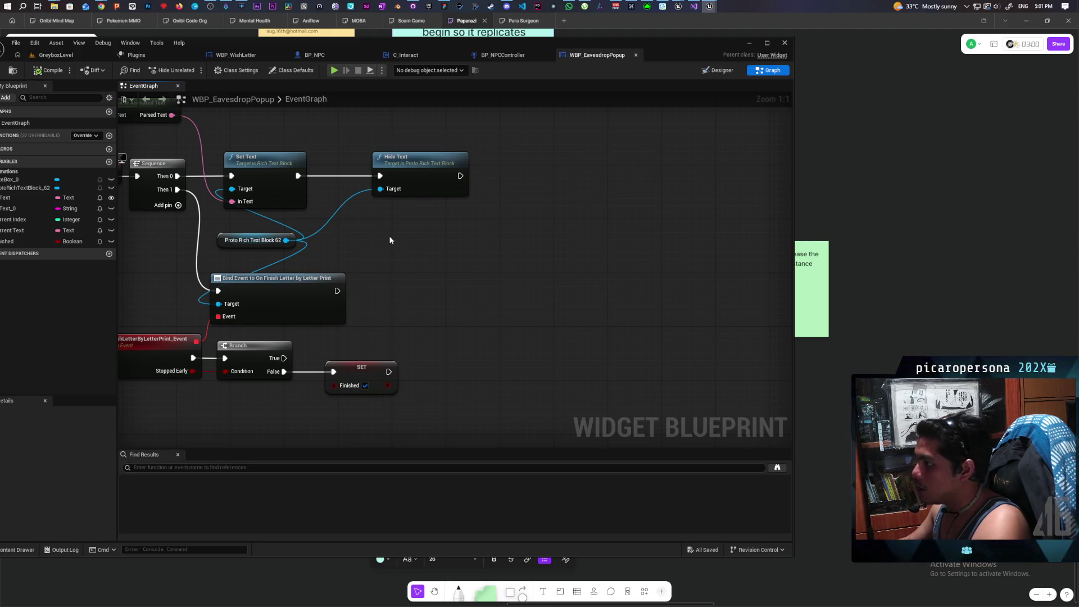
{"action": "left_click", "coordinate": [427, 180]}
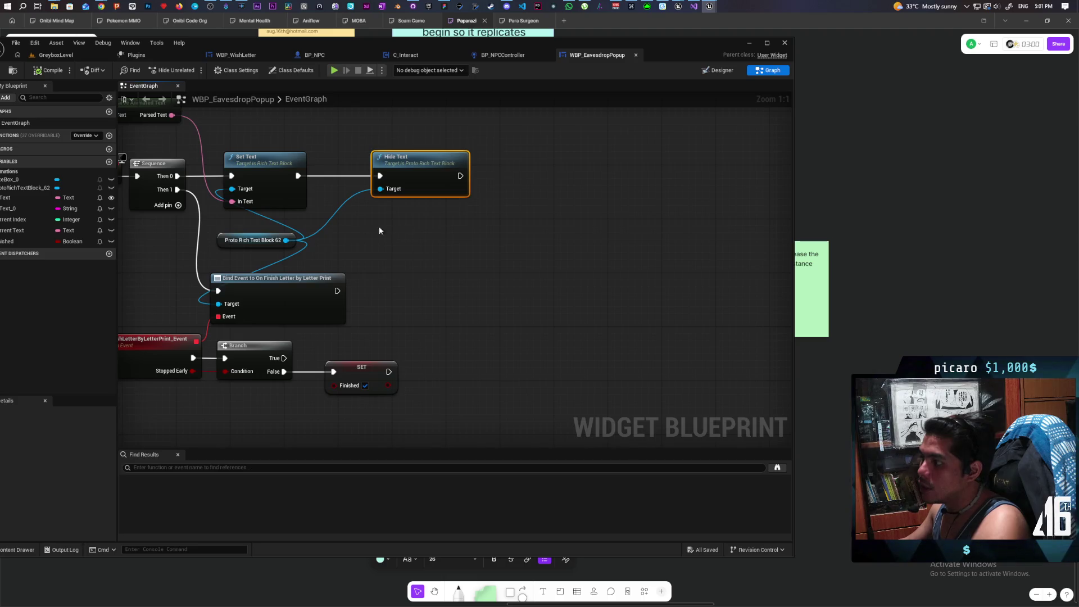
{"action": "left_click_drag", "start_coordinate": [392, 231], "coordinate": [588, 284]}
Survey the Init chain, Bind Event and Delay nodes, then minimize the editor to show the whiteboard
{"action": "mouse_move", "coordinate": [446, 294]}
{"action": "left_mouse_down"}
{"action": "mouse_move", "coordinate": [682, 279]}
{"action": "mouse_move", "coordinate": [491, 285]}
{"action": "left_mouse_up"}
{"action": "scroll", "coordinate": [504, 276], "scroll_direction": "down", "scroll_amount": 5}
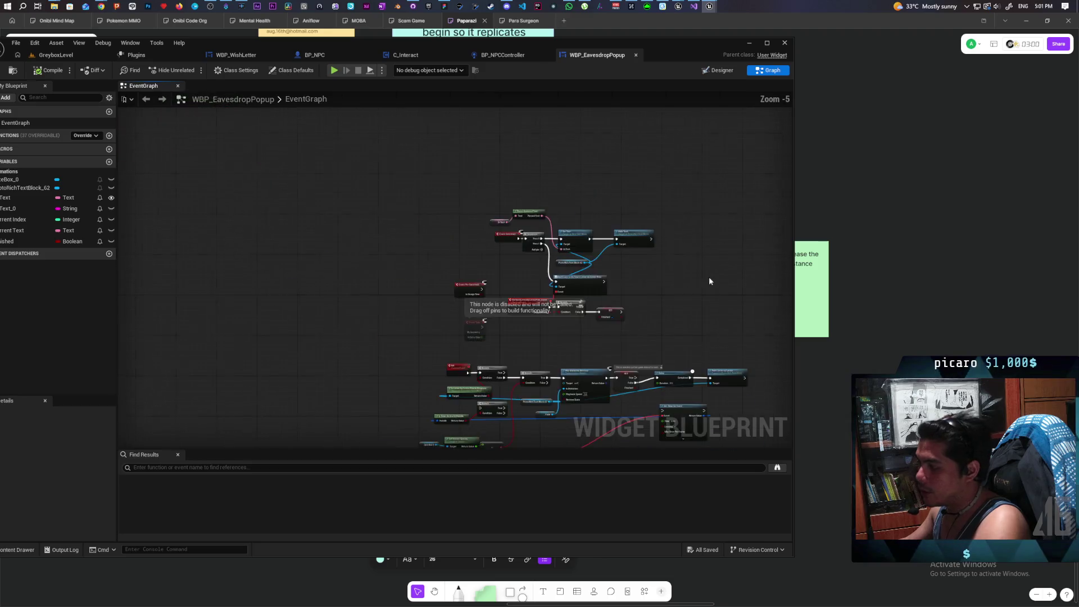
{"action": "left_click_drag", "start_coordinate": [441, 149], "coordinate": [491, 245]}
{"action": "scroll", "coordinate": [564, 349], "scroll_direction": "up", "scroll_amount": 1}
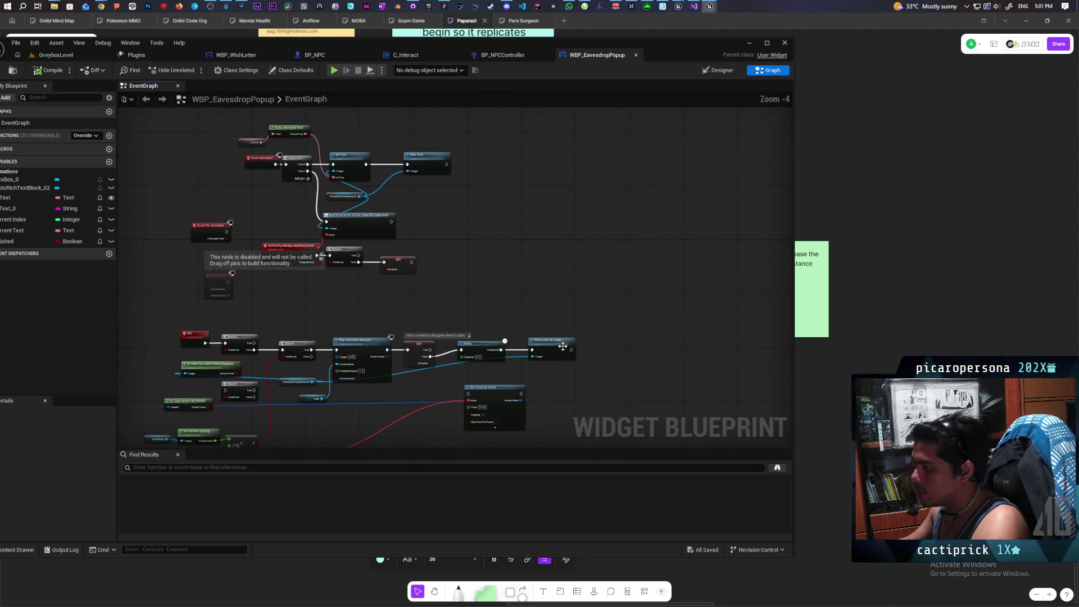
{"action": "left_click_drag", "start_coordinate": [589, 383], "coordinate": [547, 276]}
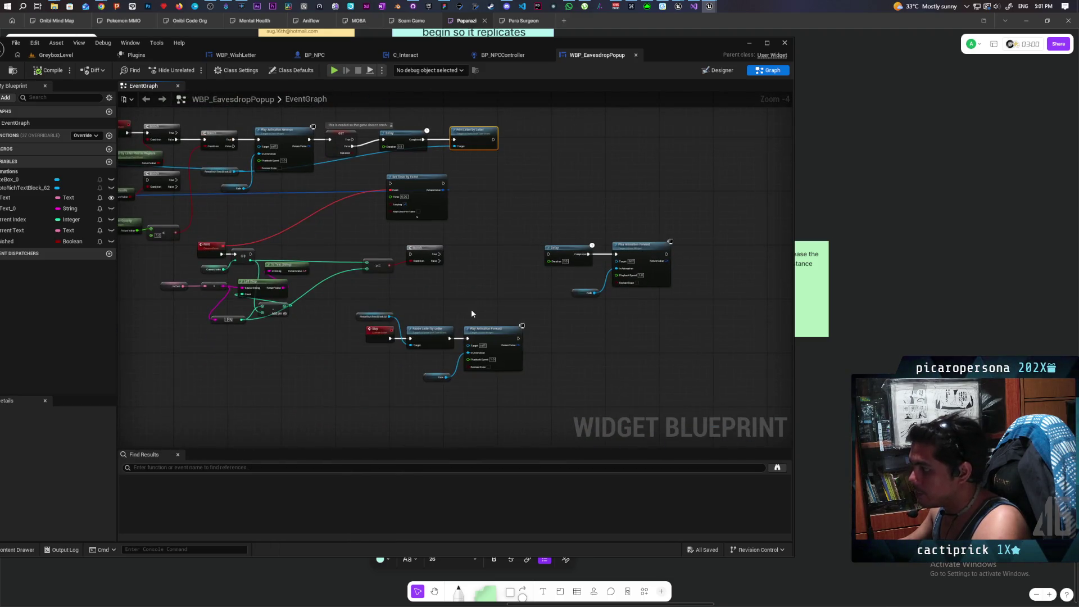
{"action": "scroll", "coordinate": [471, 309], "scroll_direction": "up", "scroll_amount": 3}
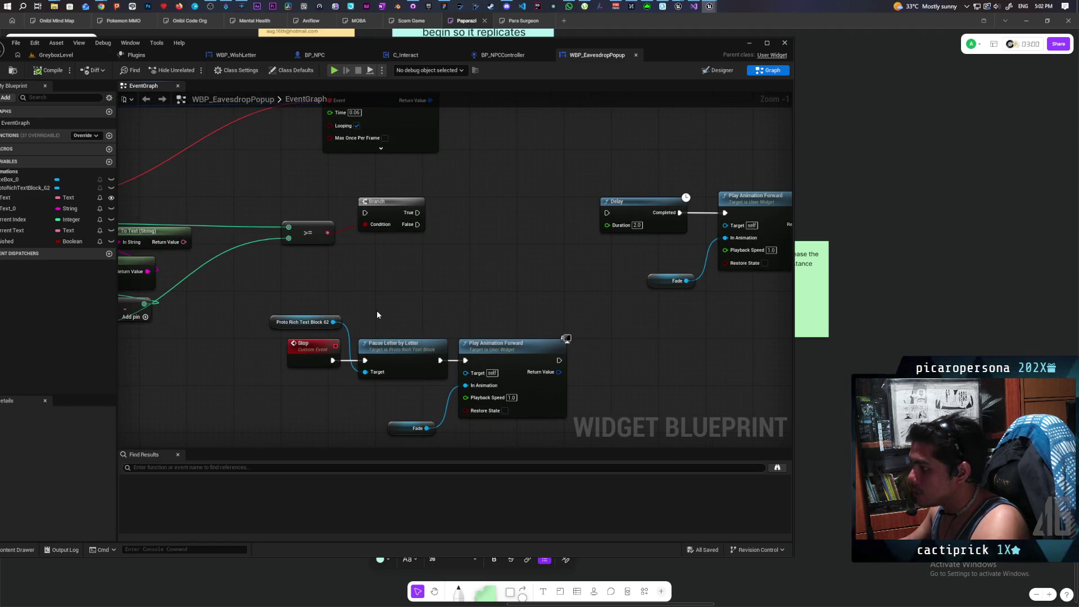
{"action": "mouse_move", "coordinate": [408, 288]}
{"action": "left_mouse_down"}
{"action": "mouse_move", "coordinate": [382, 410]}
{"action": "mouse_move", "coordinate": [359, 382]}
{"action": "left_mouse_up"}
{"action": "scroll", "coordinate": [569, 292], "scroll_direction": "down", "scroll_amount": 2}
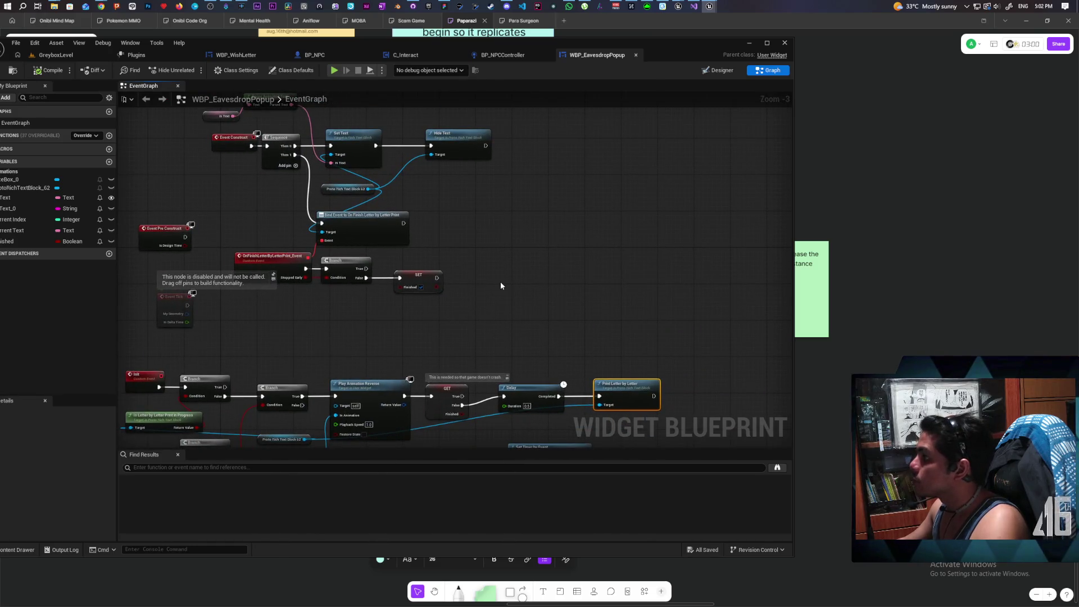
{"action": "left_click", "coordinate": [749, 43]}
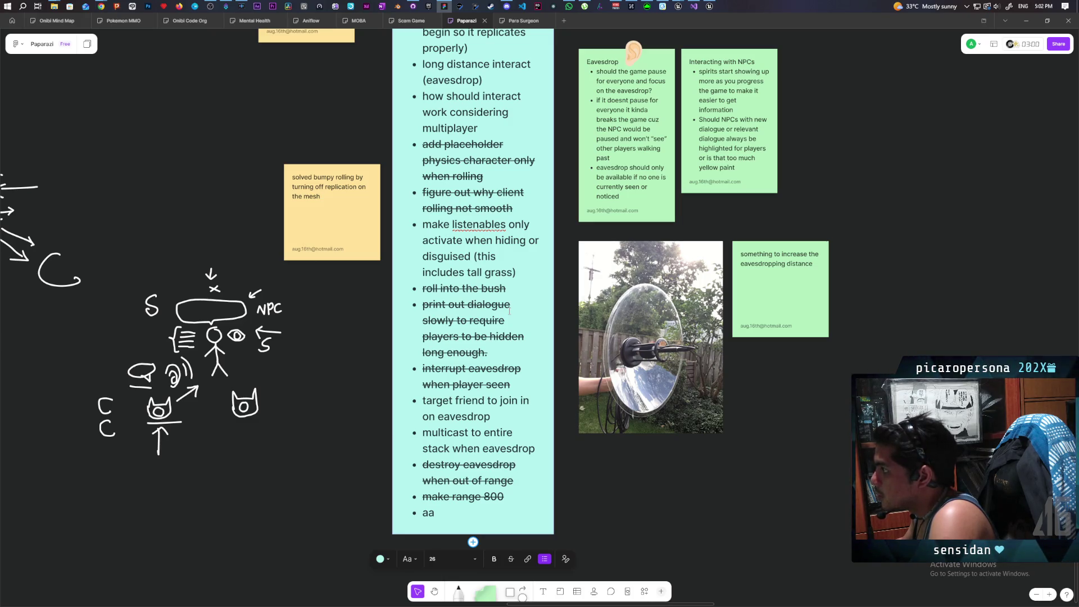
Play GreyboxLevel, walk the character into the tall grass until the Listen prompt appears, then stop
{"action": "left_click", "coordinate": [710, 5]}
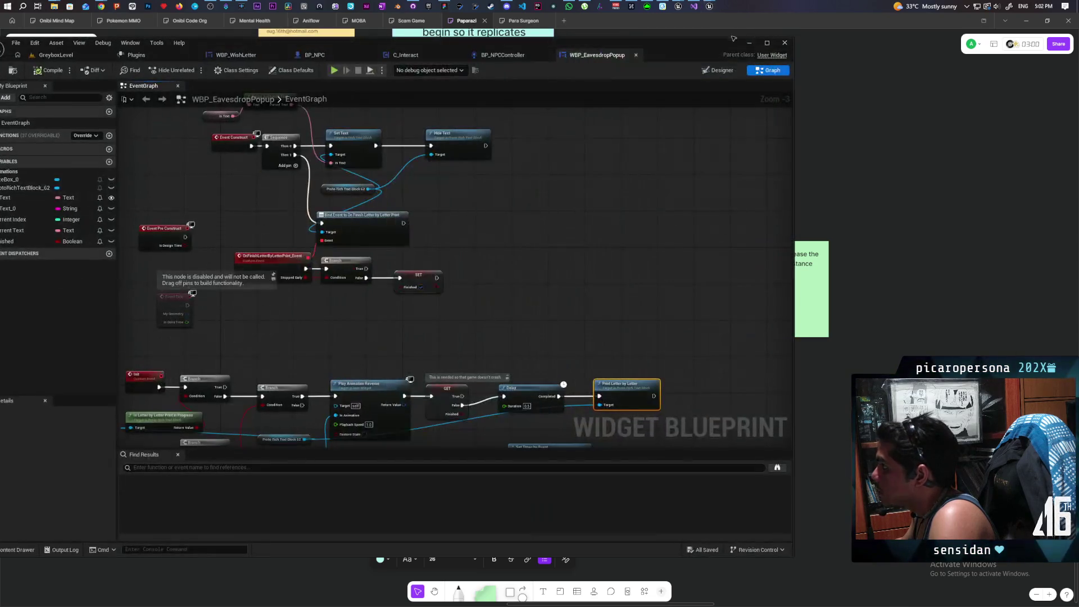
{"action": "left_click_drag", "start_coordinate": [605, 63], "coordinate": [831, 61]}
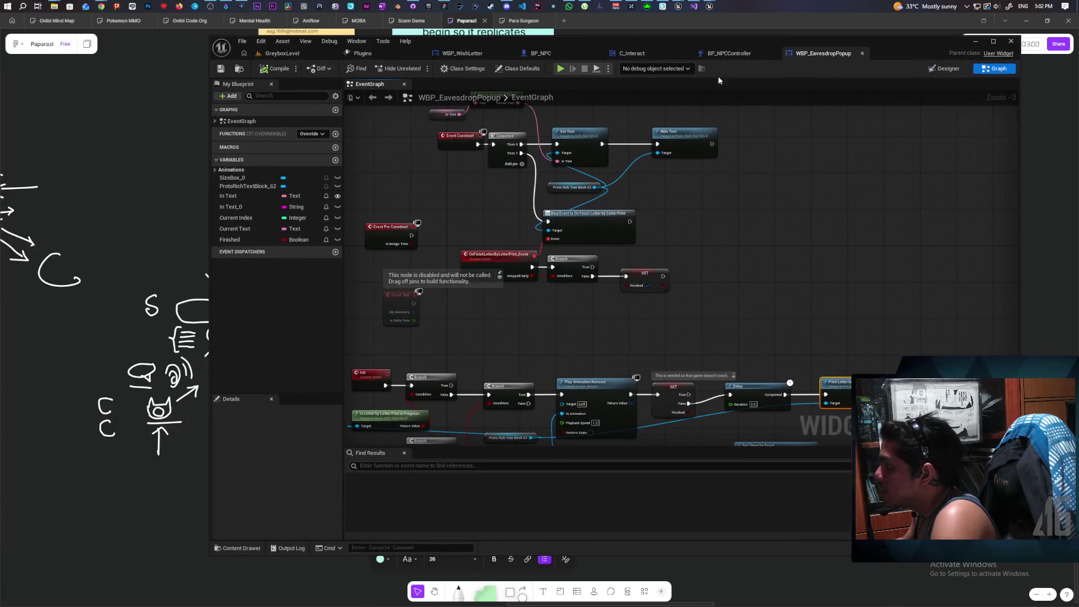
{"action": "left_click", "coordinate": [282, 53]}
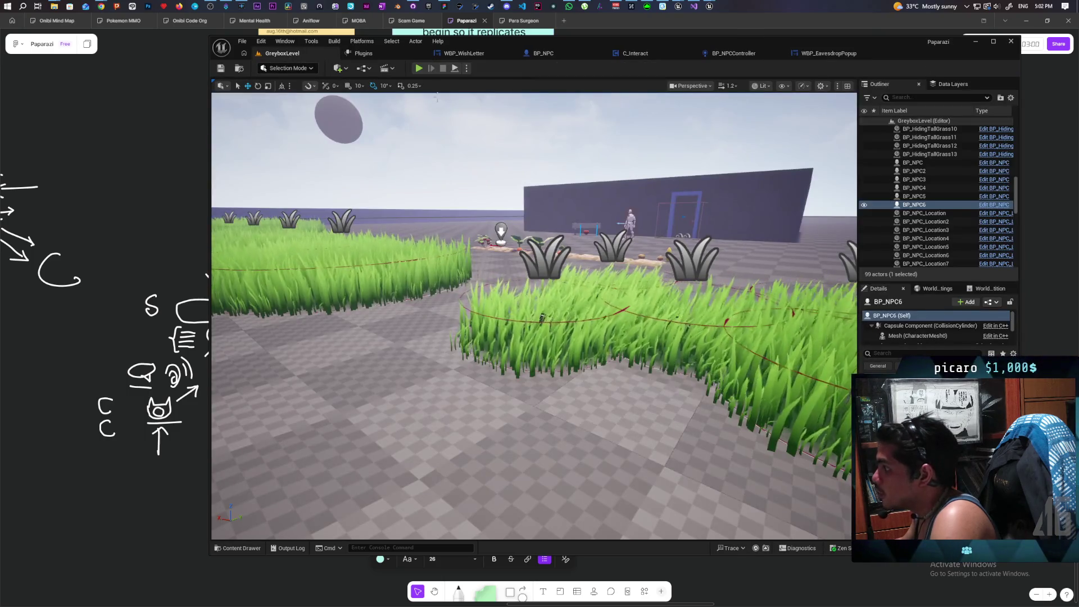
{"action": "left_click", "coordinate": [419, 68]}
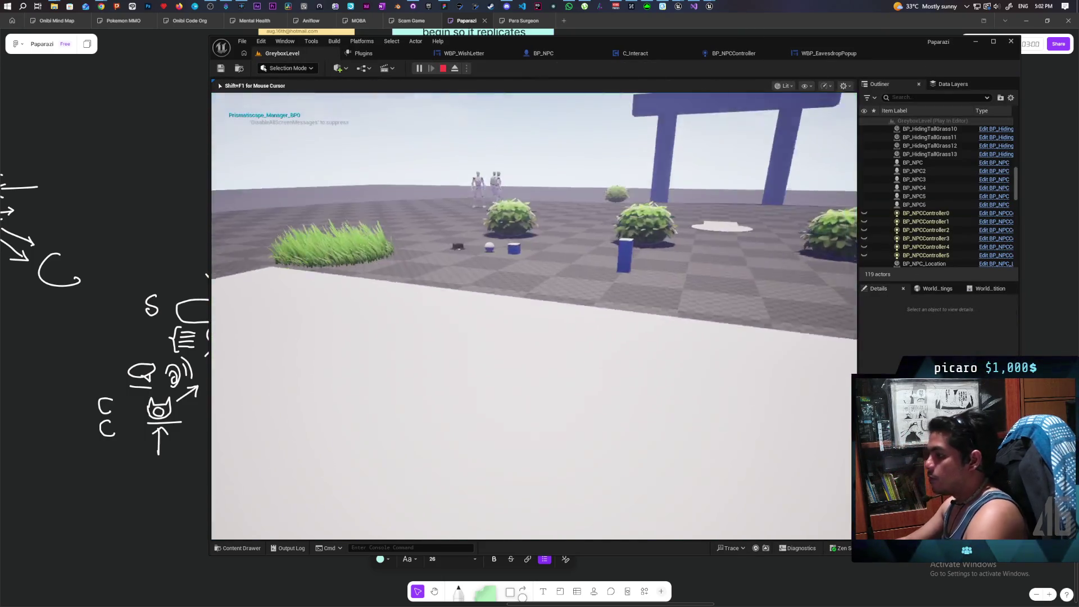
{"action": "key", "text": "w"}
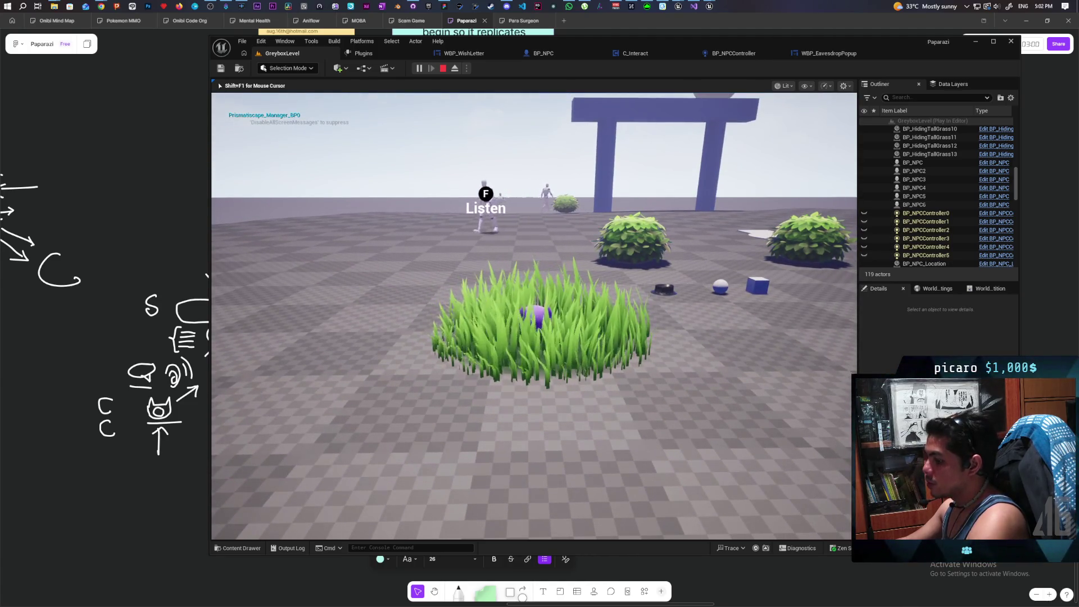
{"action": "key", "text": "Escape"}
Start a multiplayer session with a client and hide the client character in the grass near an NPC
{"action": "left_click", "coordinate": [465, 70]}
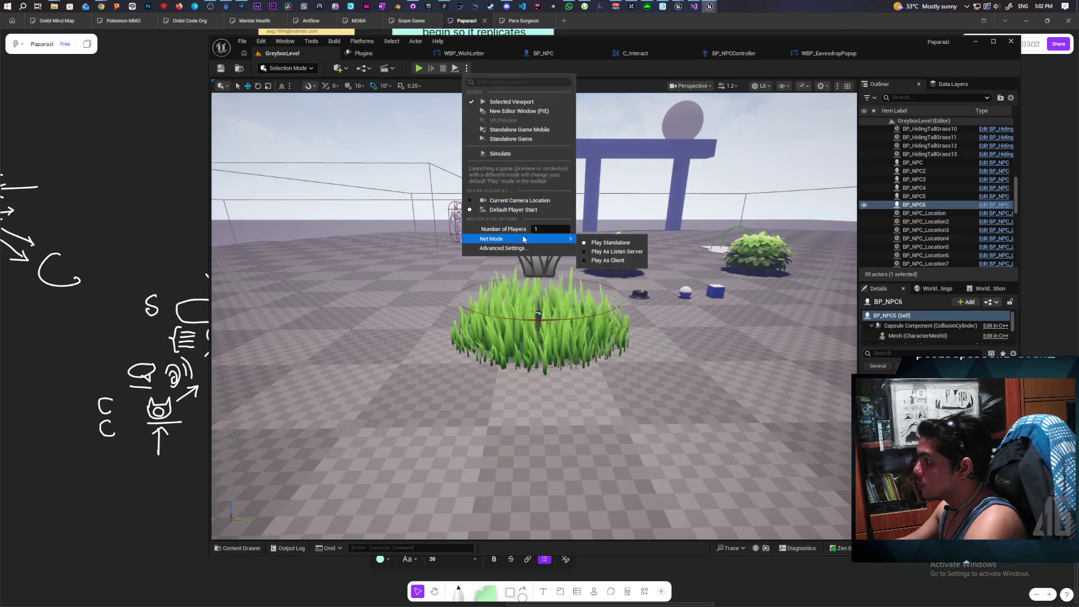
{"action": "left_click", "coordinate": [605, 246]}
{"action": "left_click", "coordinate": [466, 69]}
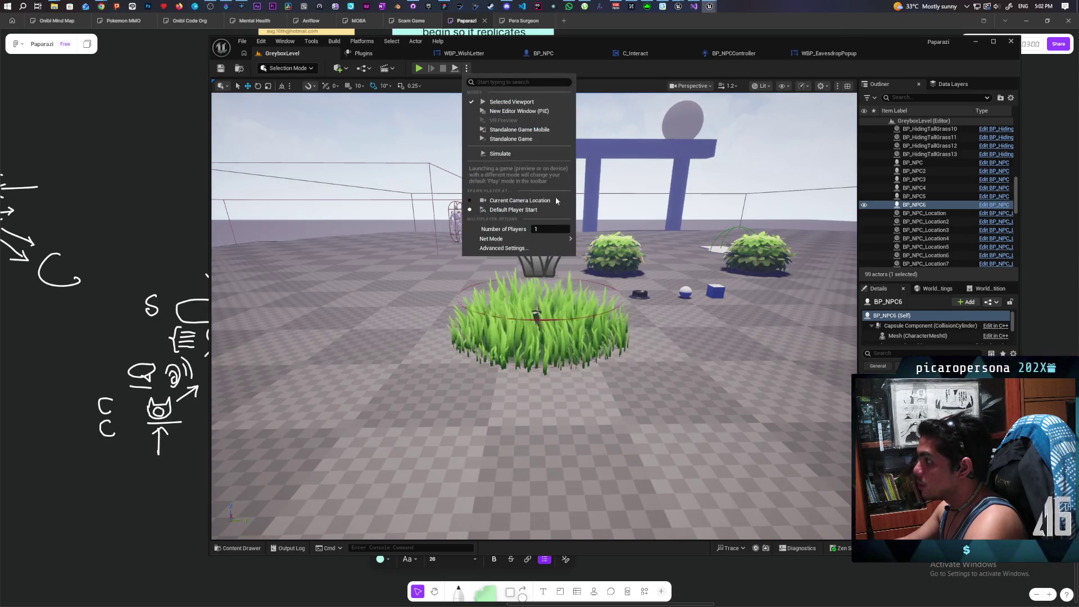
{"action": "left_click", "coordinate": [647, 77]}
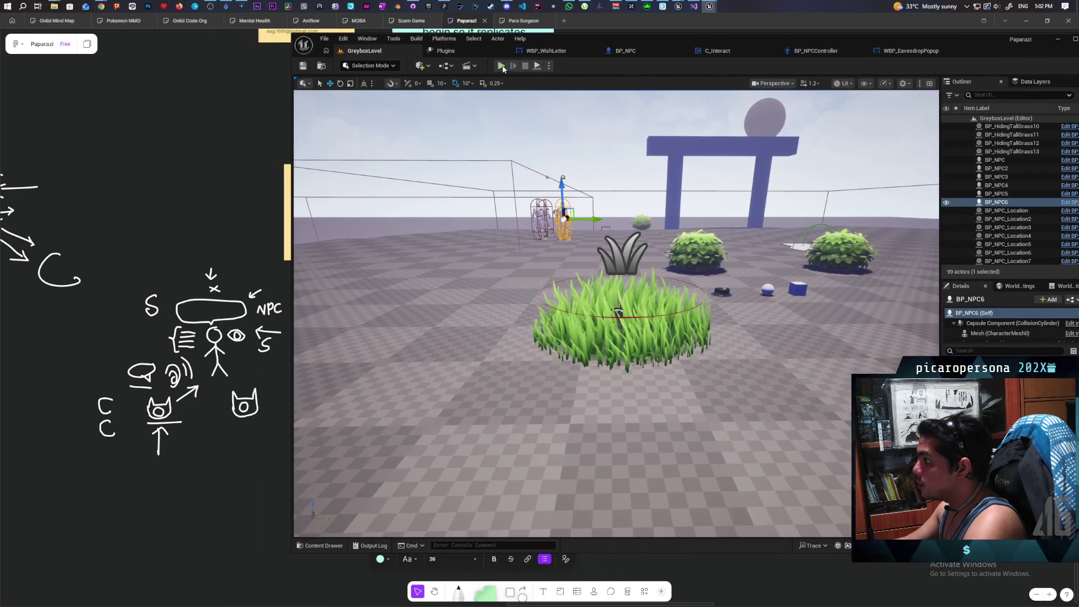
{"action": "left_click", "coordinate": [502, 66]}
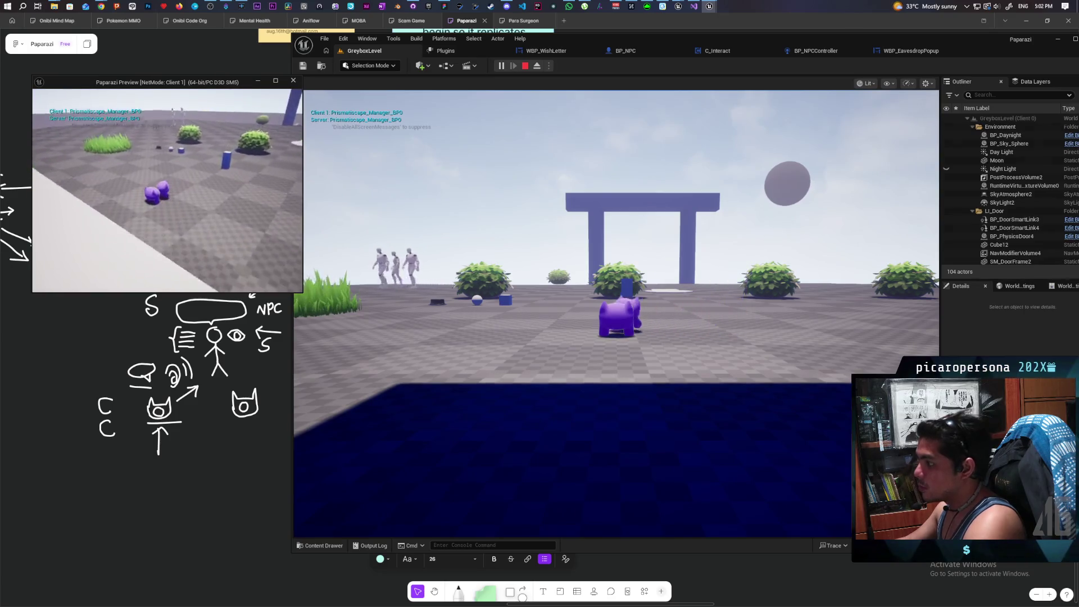
{"action": "key", "text": "w"}
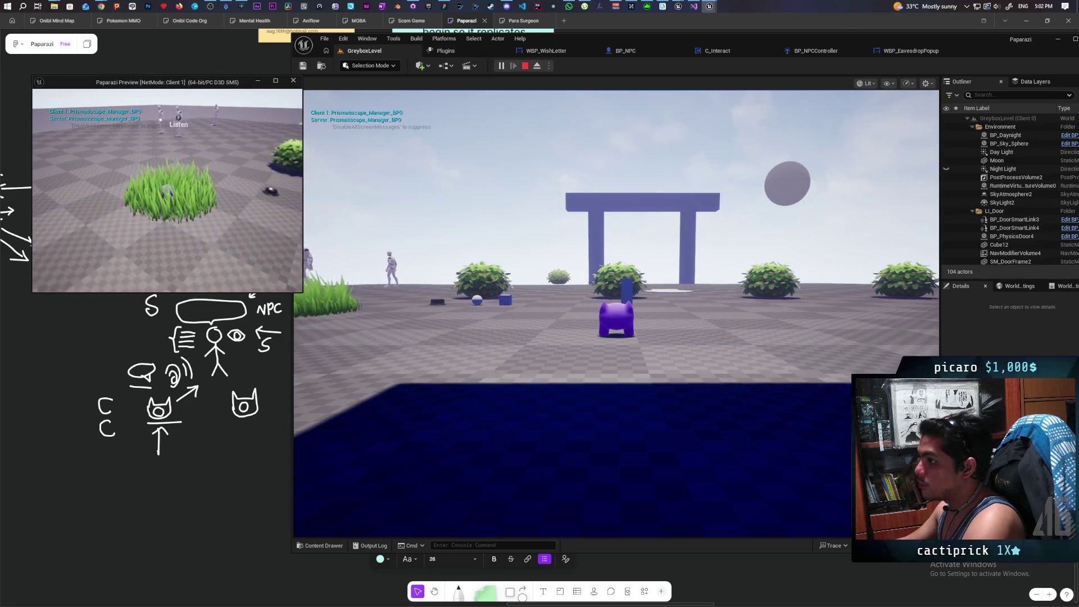
{"action": "key", "text": "w"}
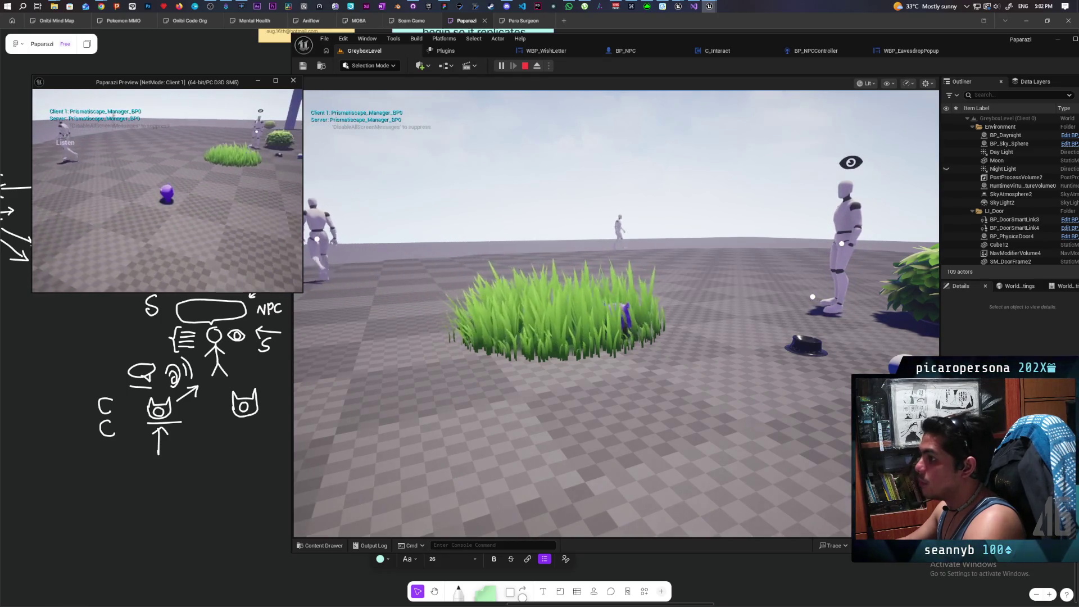
{"action": "key", "text": "w"}
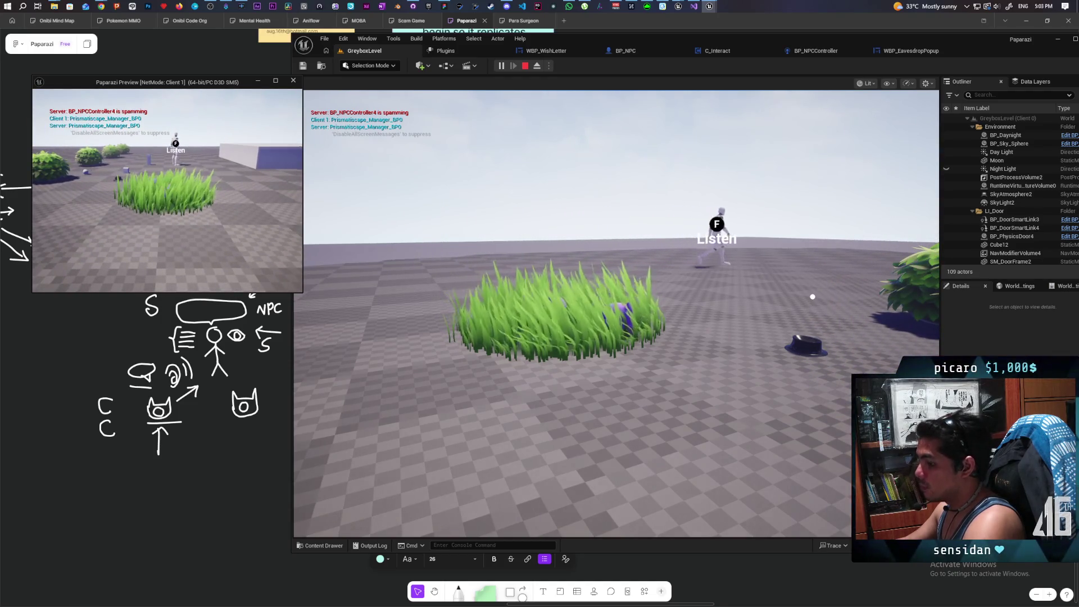
Take control of the host view and walk the player toward the NPC mannequin and grass
{"action": "key", "text": "alt+Tab"}
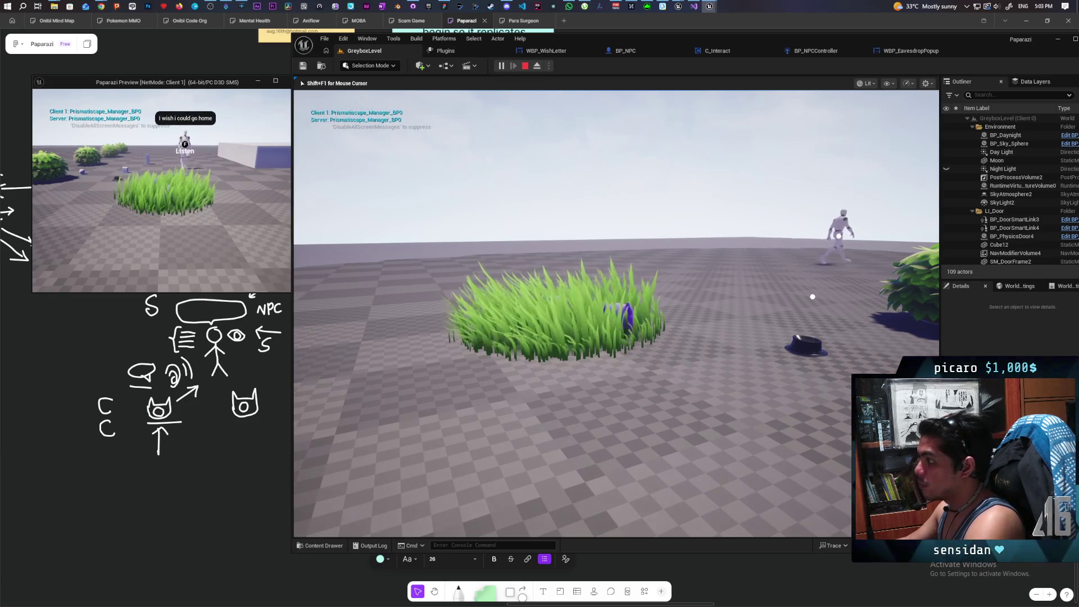
{"action": "left_click", "coordinate": [616, 313]}
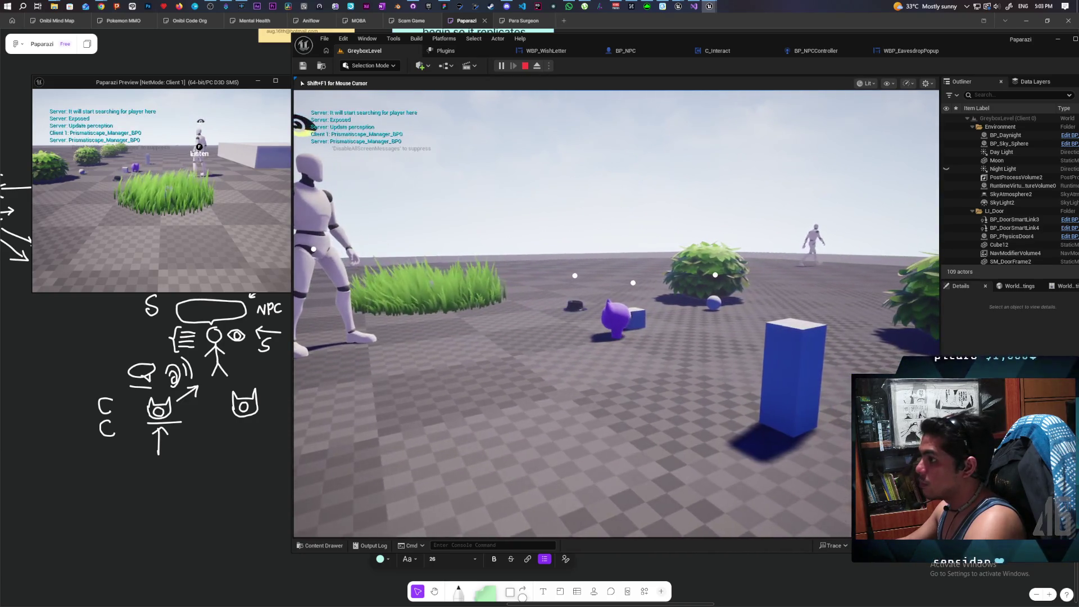
{"action": "key", "text": "w"}
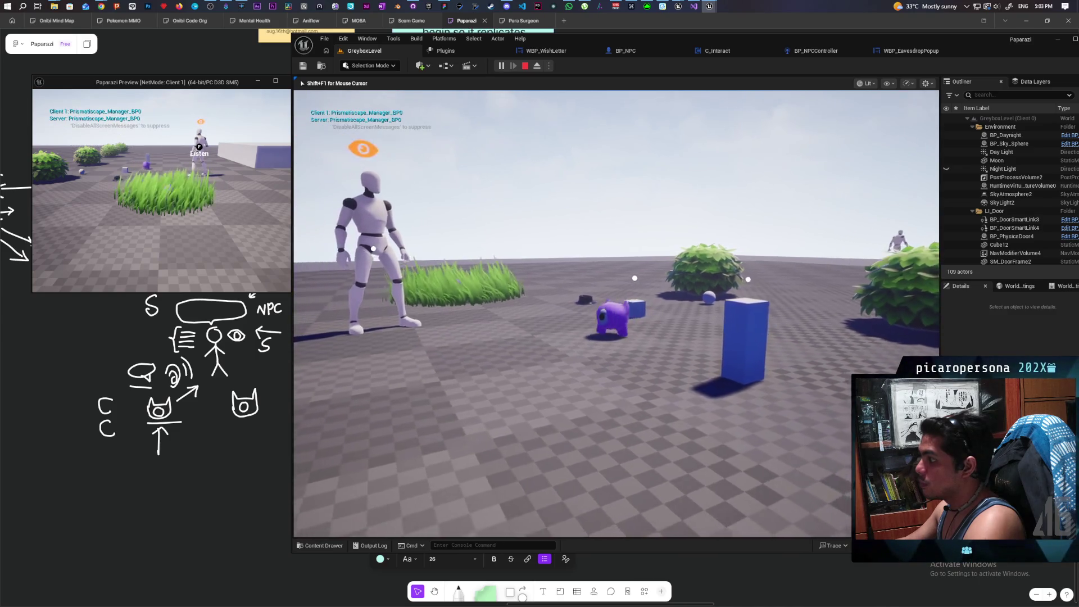
{"action": "key", "text": "w"}
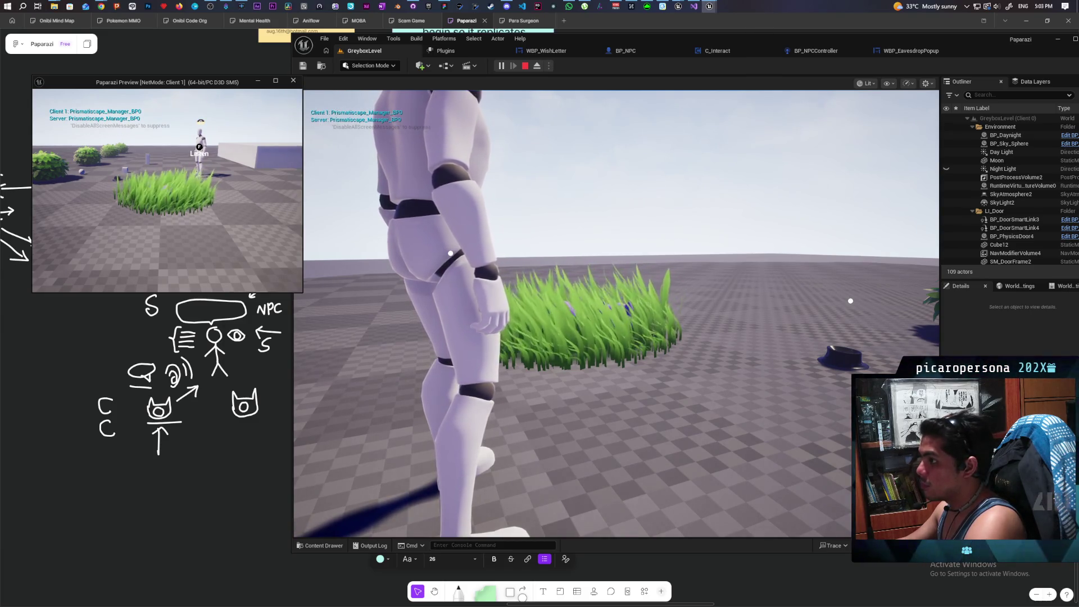
{"action": "key", "text": "a"}
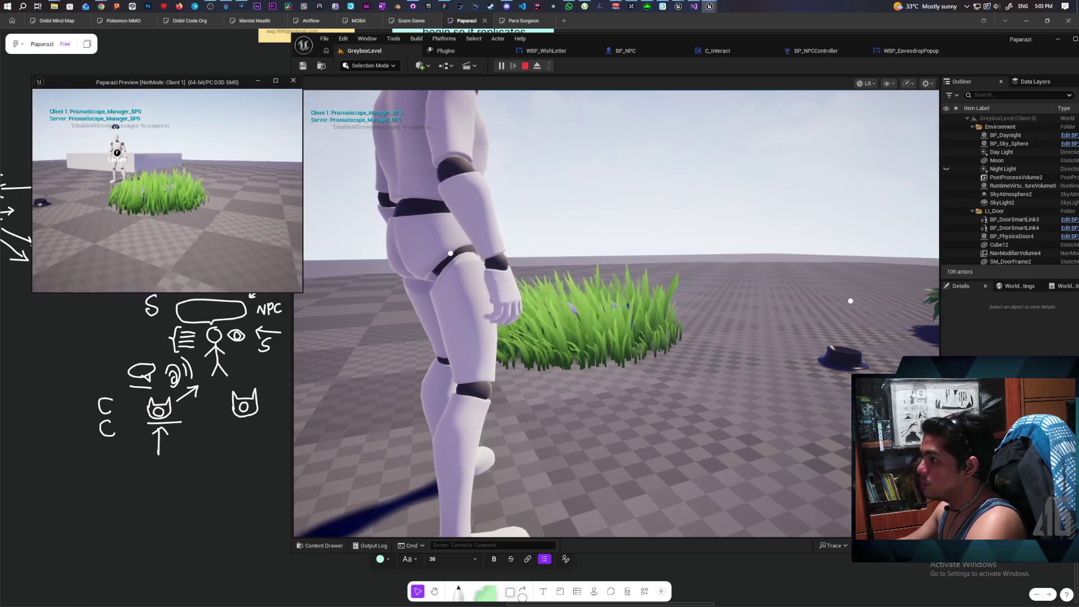
{"action": "key", "text": "a"}
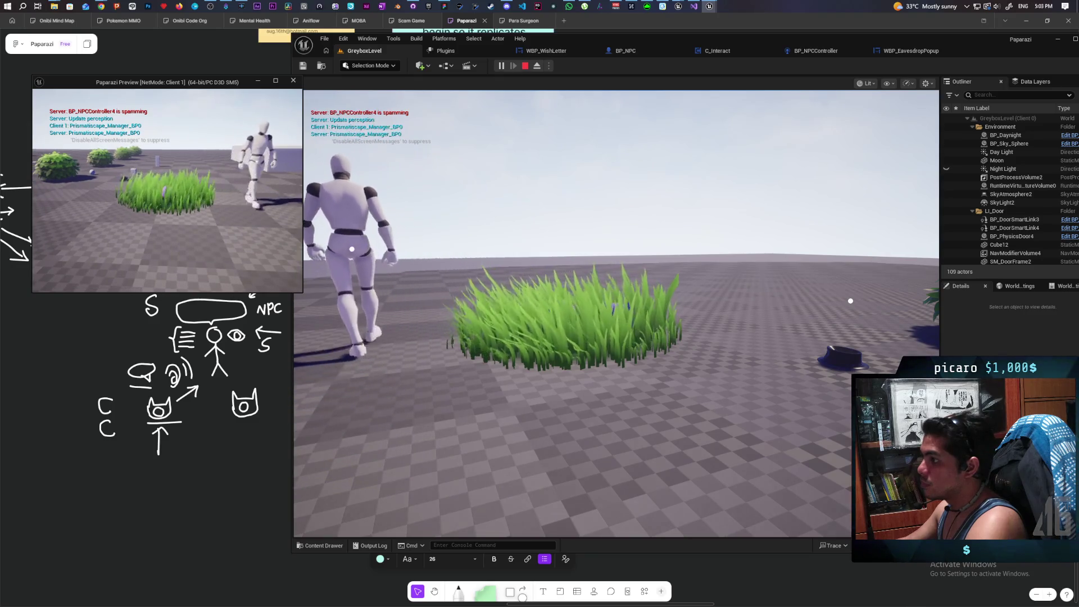
{"action": "key", "text": "a"}
{"action": "key", "text": "a"}
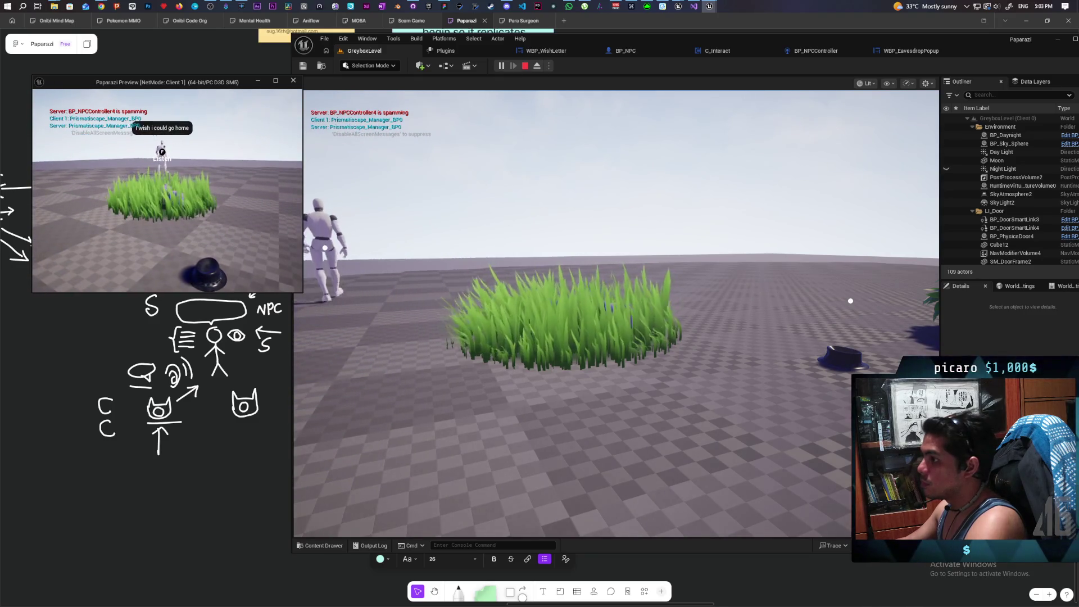
Advance the grass-disguised player to the NPC until its 'I want some food' line shows, then stop playing
{"action": "key", "text": "alt+Tab"}
{"action": "left_click", "coordinate": [850, 300]}
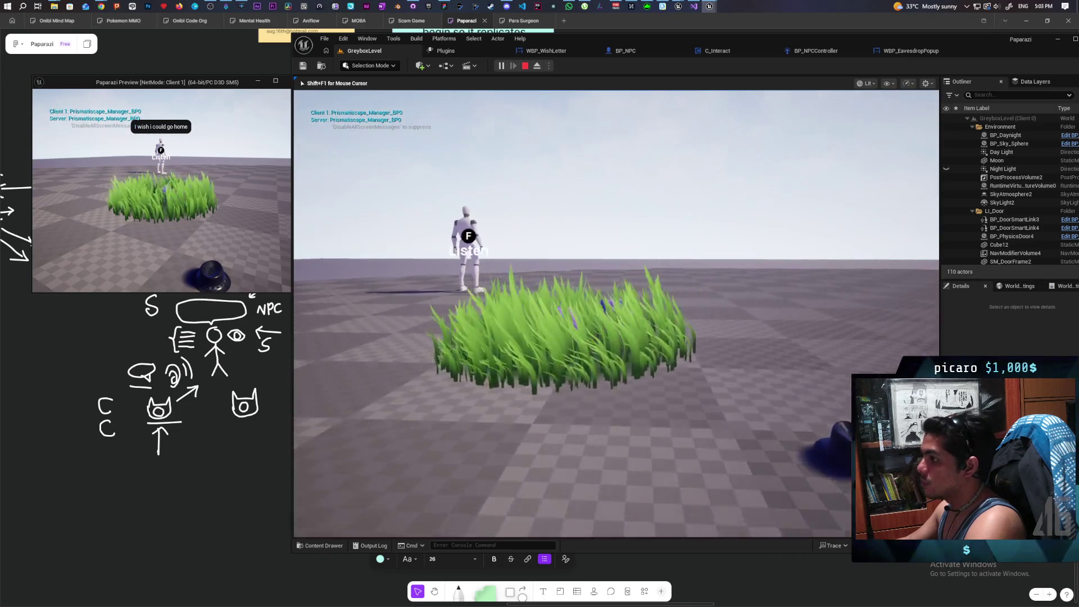
{"action": "key", "text": "w"}
{"action": "key", "text": "s"}
{"action": "key", "text": "s"}
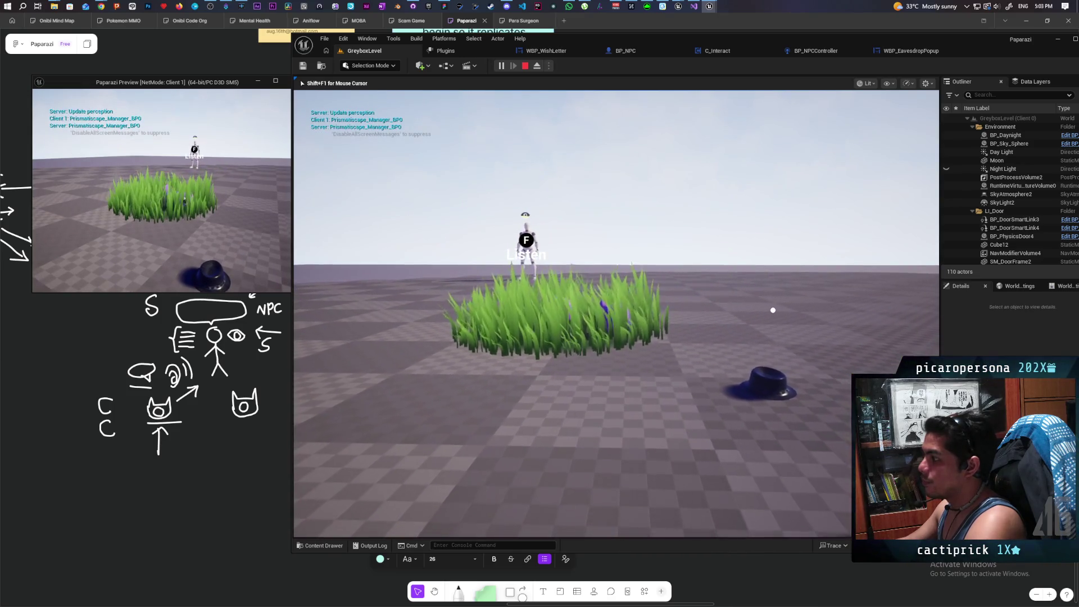
{"action": "key", "text": "w"}
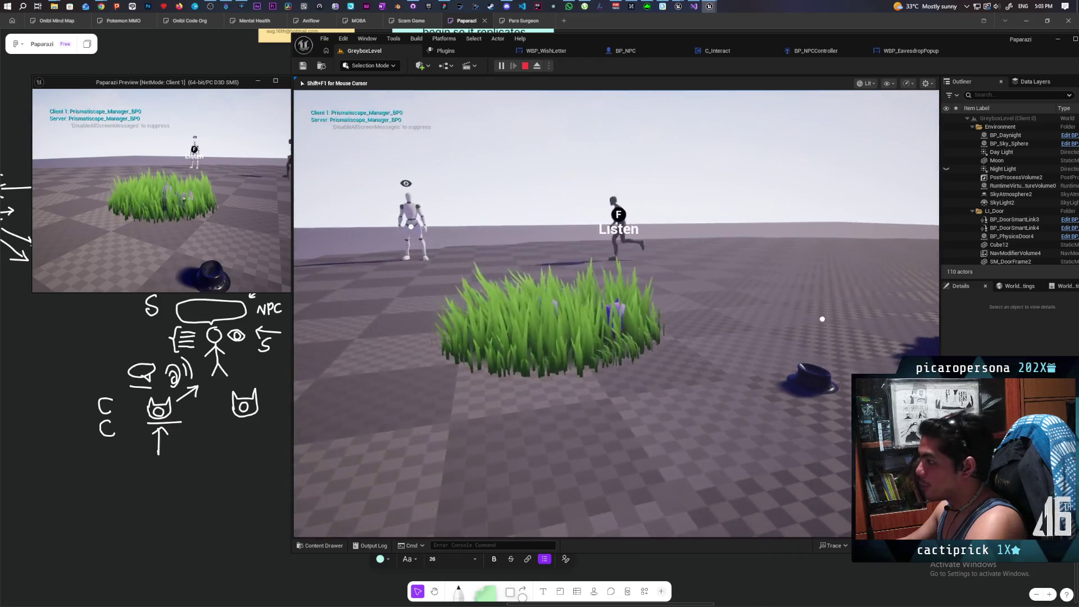
{"action": "key", "text": "w"}
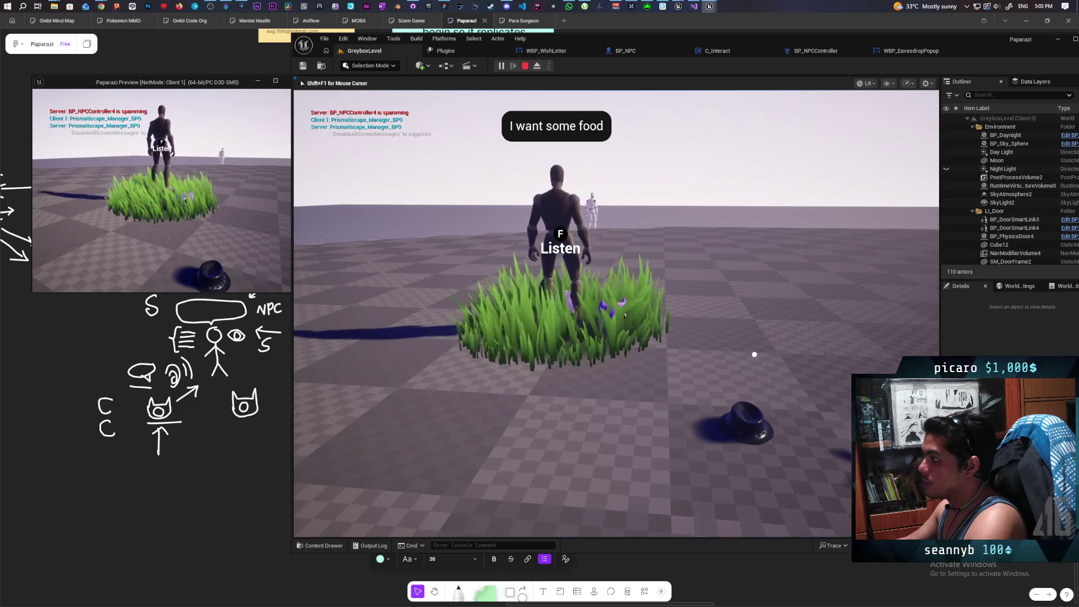
{"action": "key", "text": "shift+F1"}
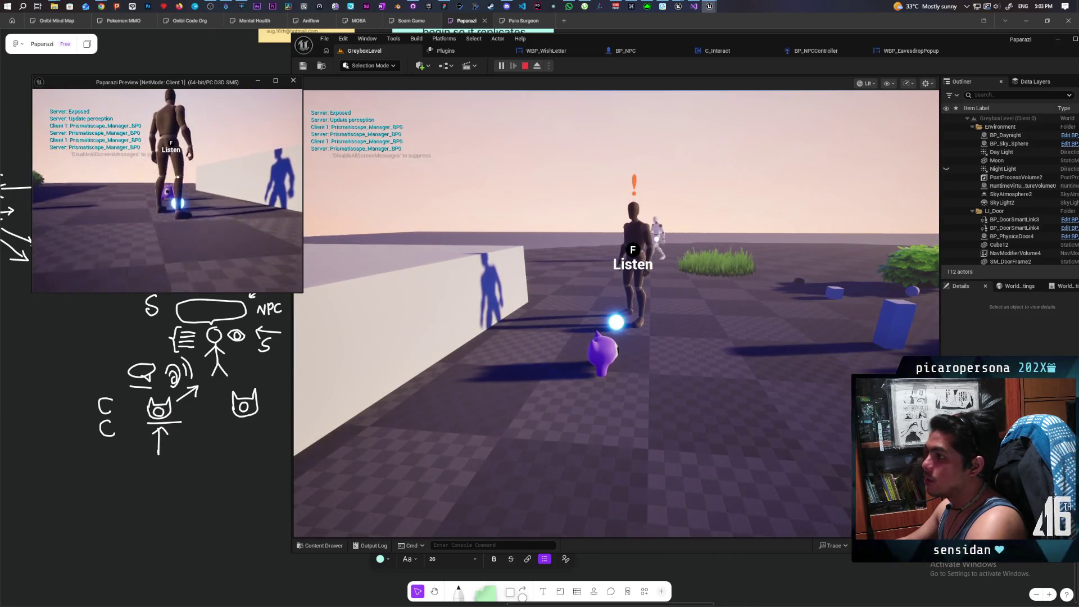
{"action": "key", "text": "Escape"}
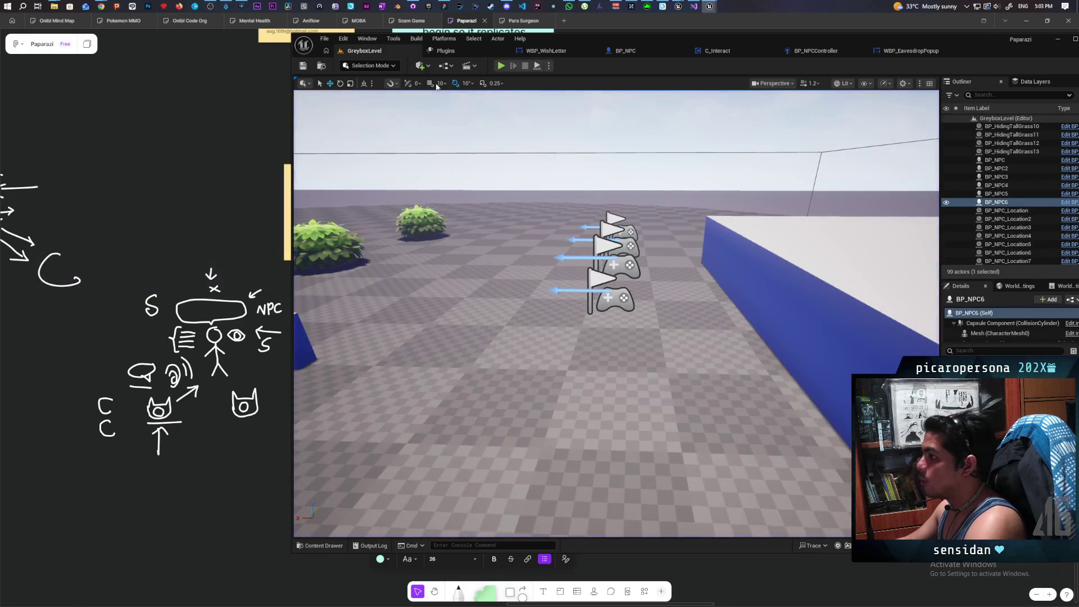
Relaunch the two-player session and move the players around the grass patch
{"action": "key", "text": "alt+p"}
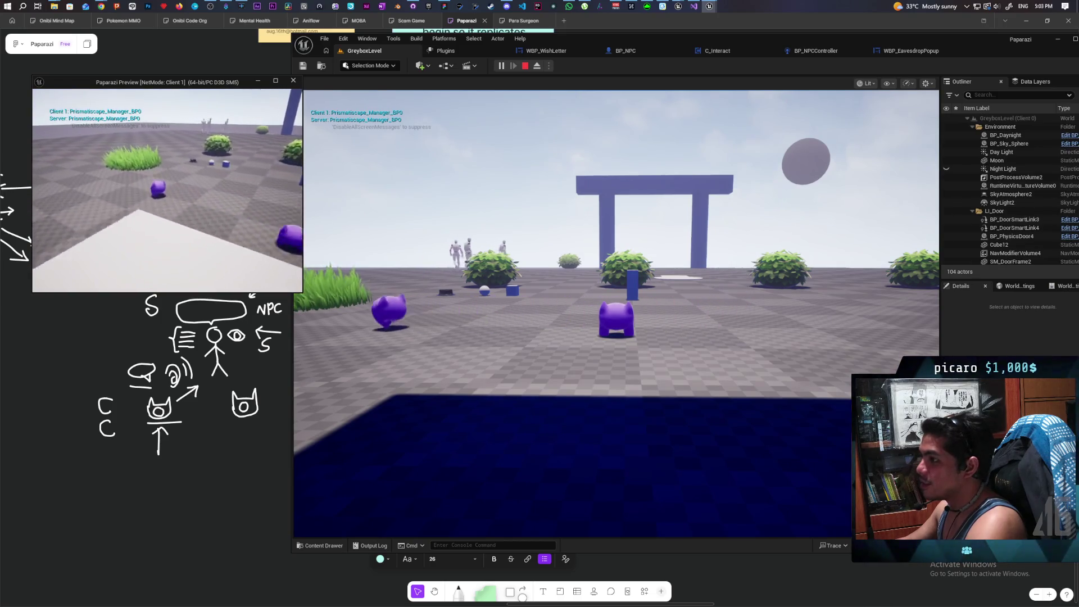
{"action": "left_click", "coordinate": [615, 315]}
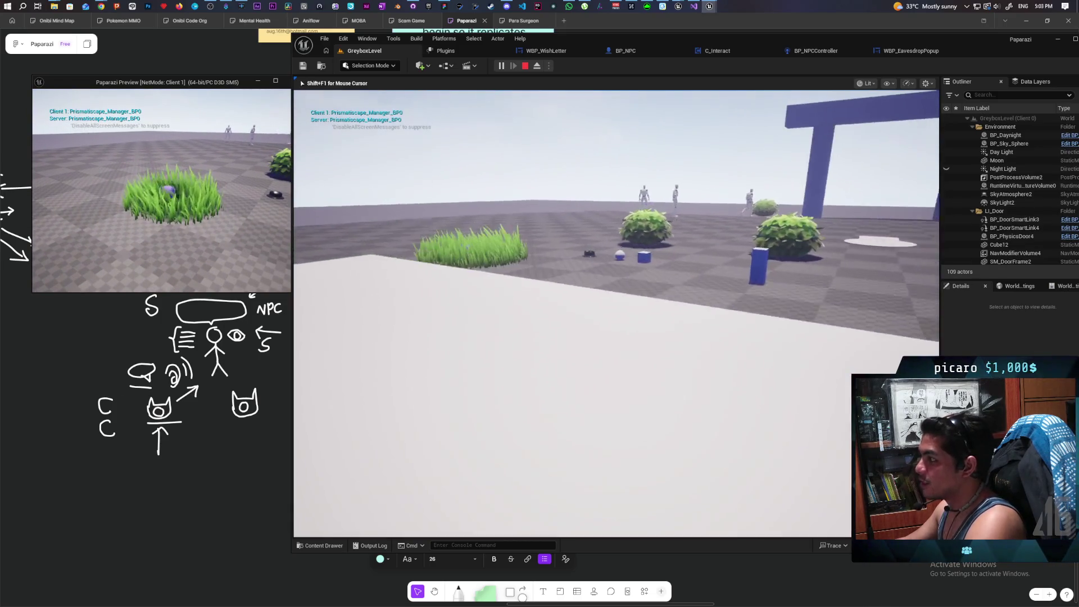
{"action": "key", "text": "w"}
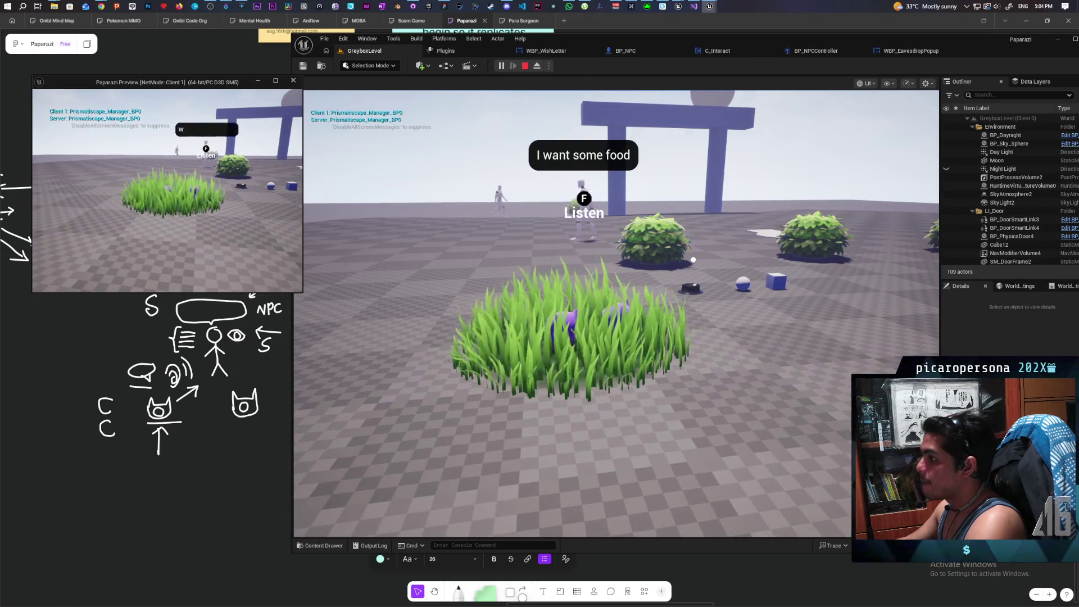
{"action": "key", "text": "w"}
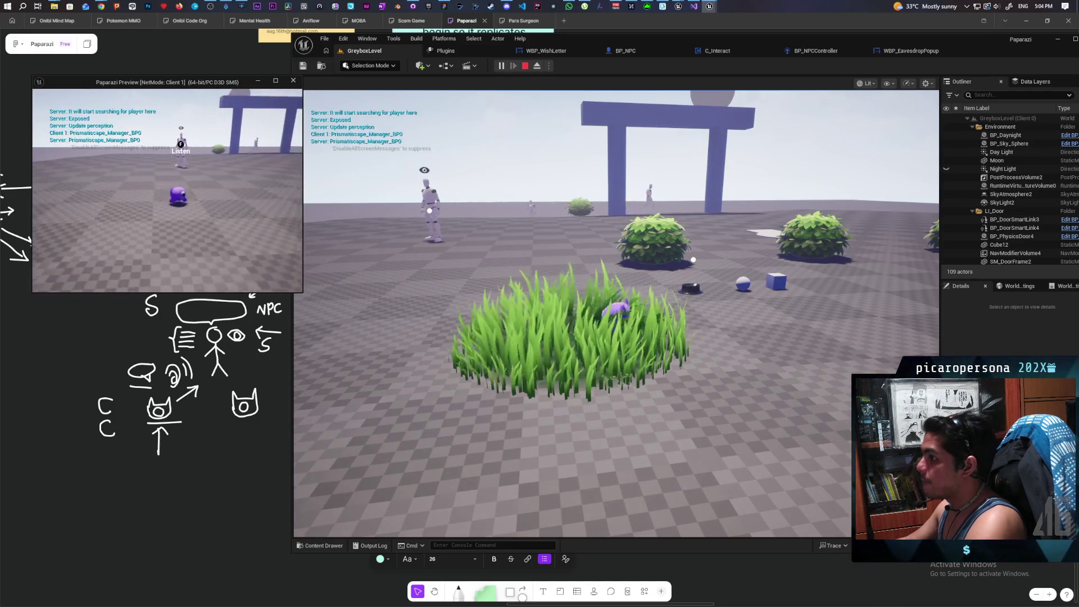
{"action": "key", "text": "s"}
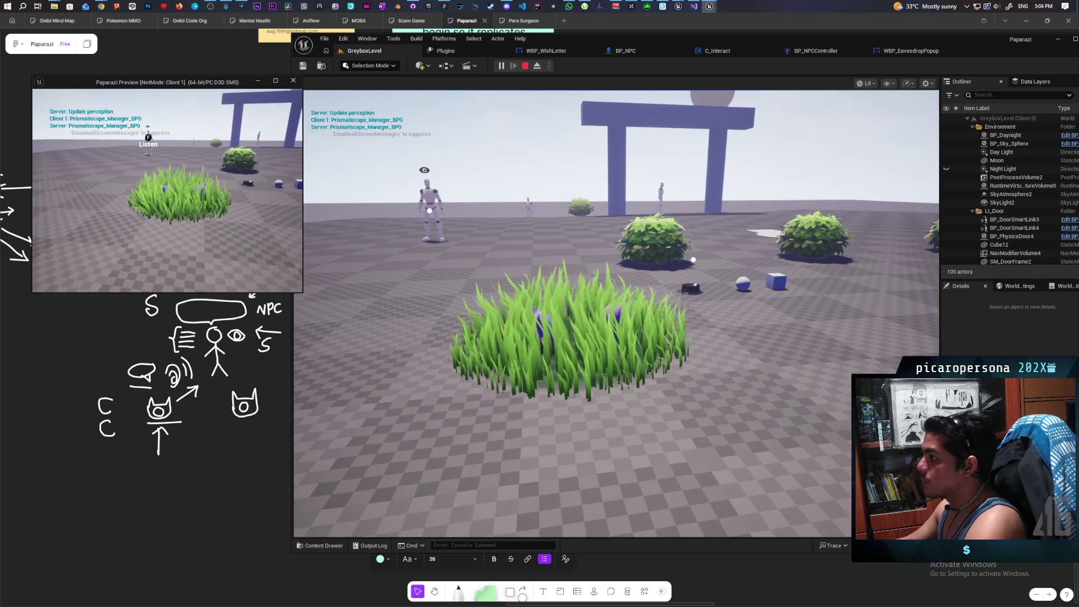
{"action": "key", "text": "d"}
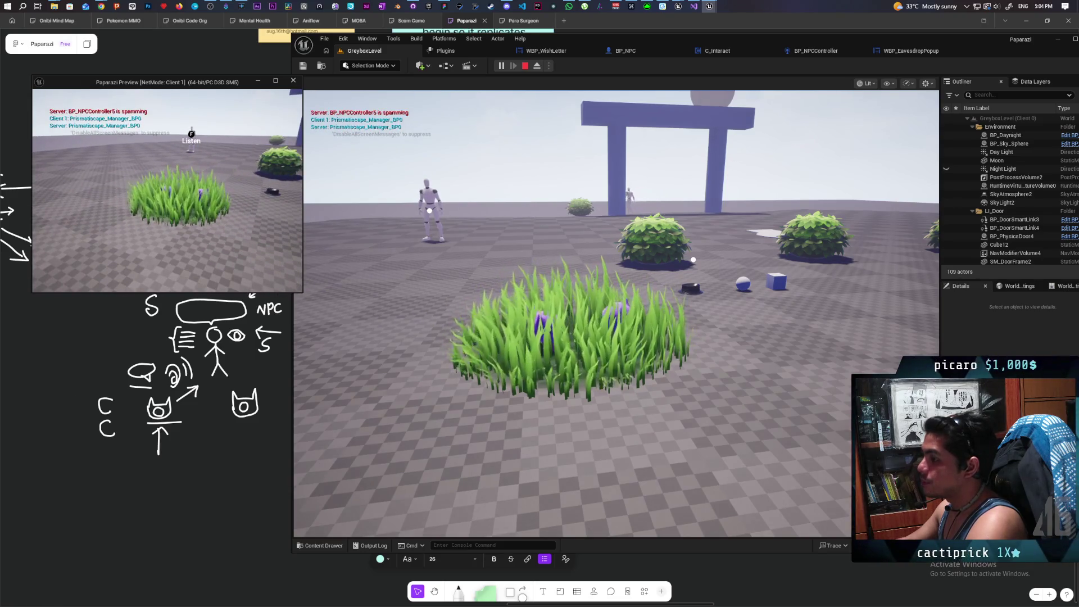
Walk the hatted host player through the grass and follow the walking NPC
{"action": "left_click", "coordinate": [337, 253]}
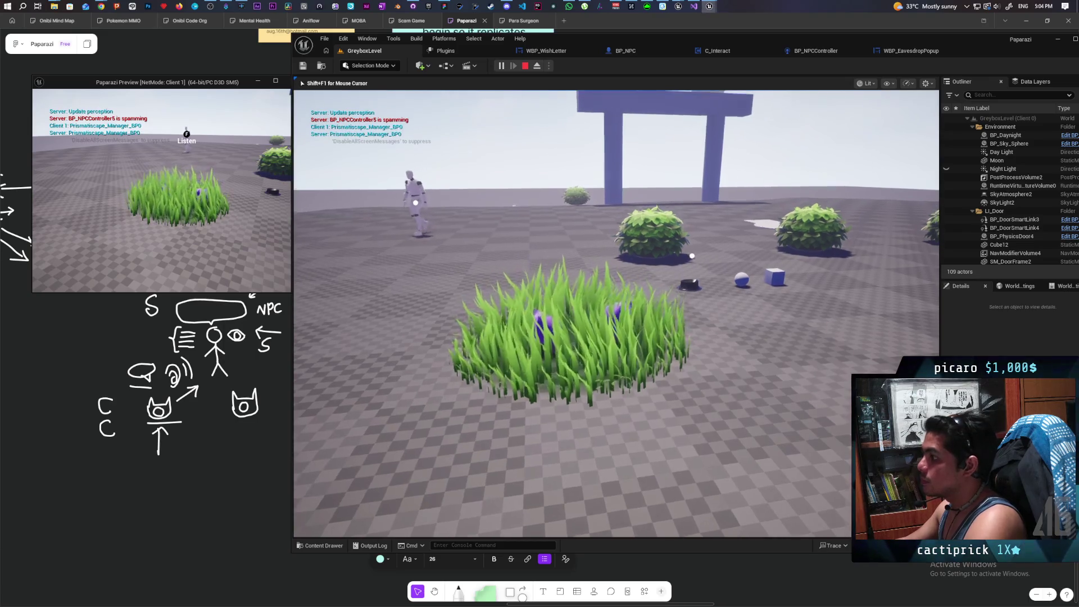
{"action": "key", "text": "w"}
{"action": "key", "text": "a"}
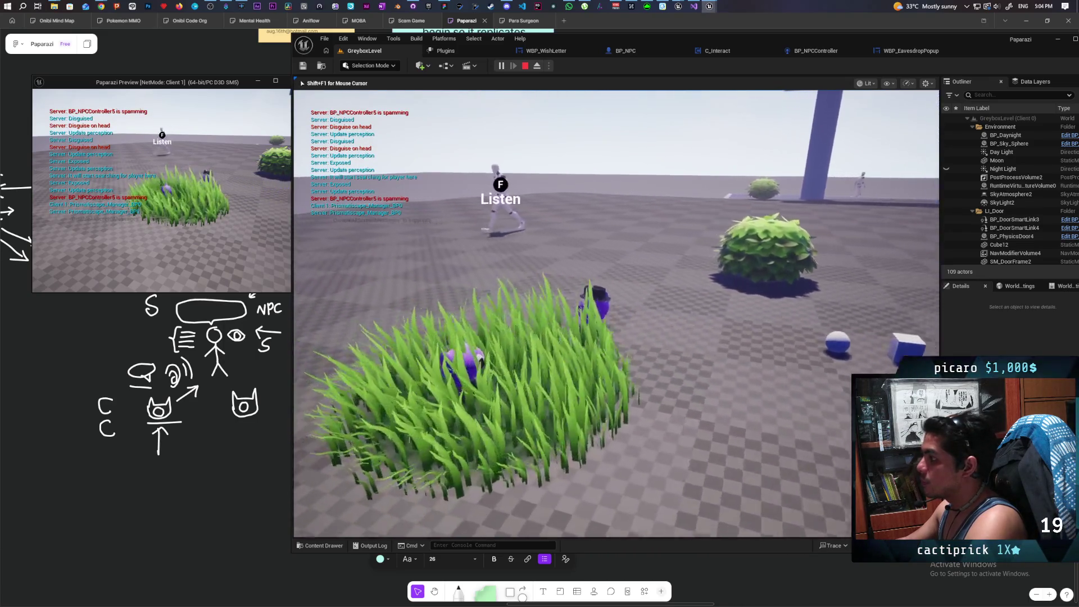
{"action": "key", "text": "d"}
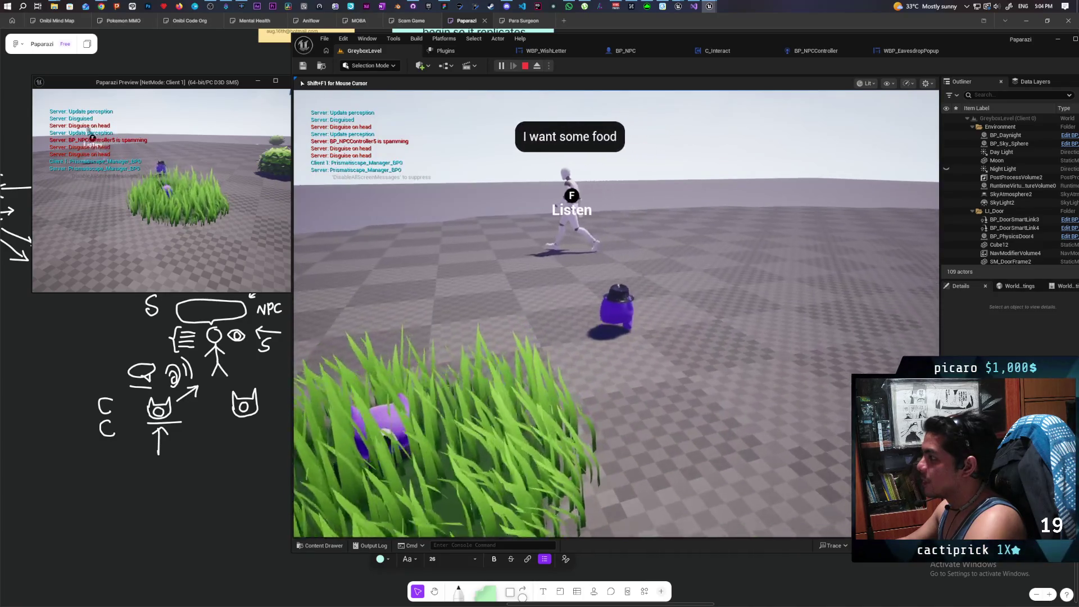
{"action": "key", "text": "w"}
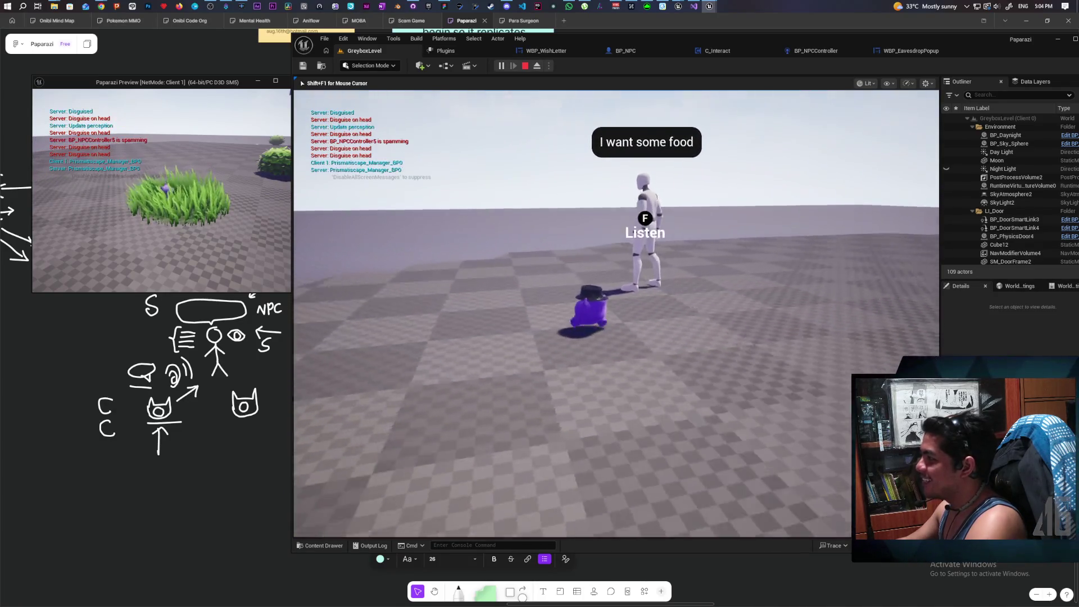
{"action": "key", "text": "w"}
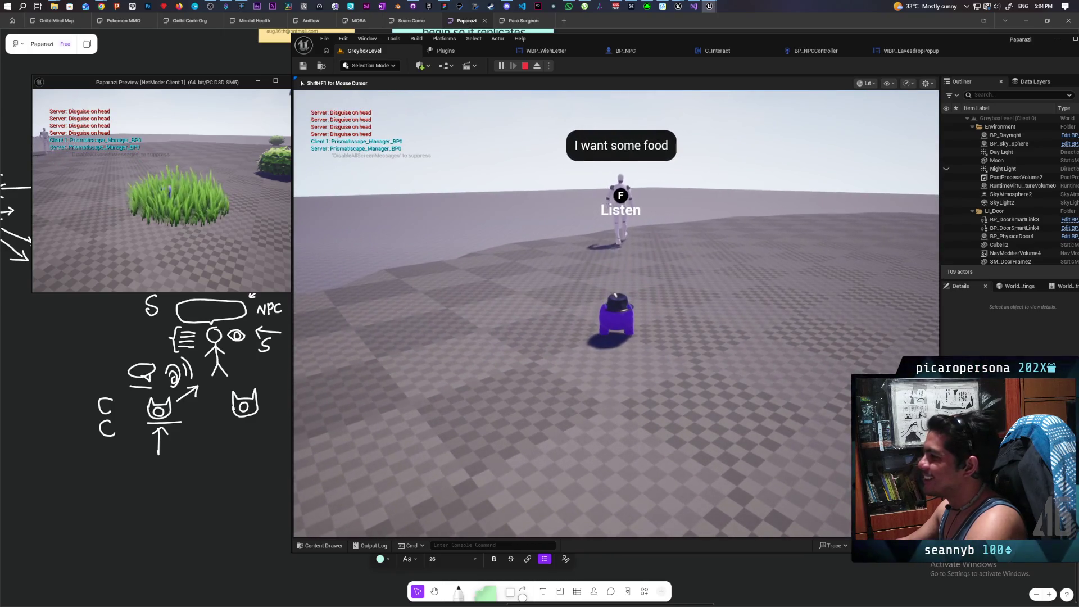
Bring the client player beside the host and walk toward the NPC to eavesdrop
{"action": "key", "text": "alt+Tab"}
{"action": "key", "text": "w"}
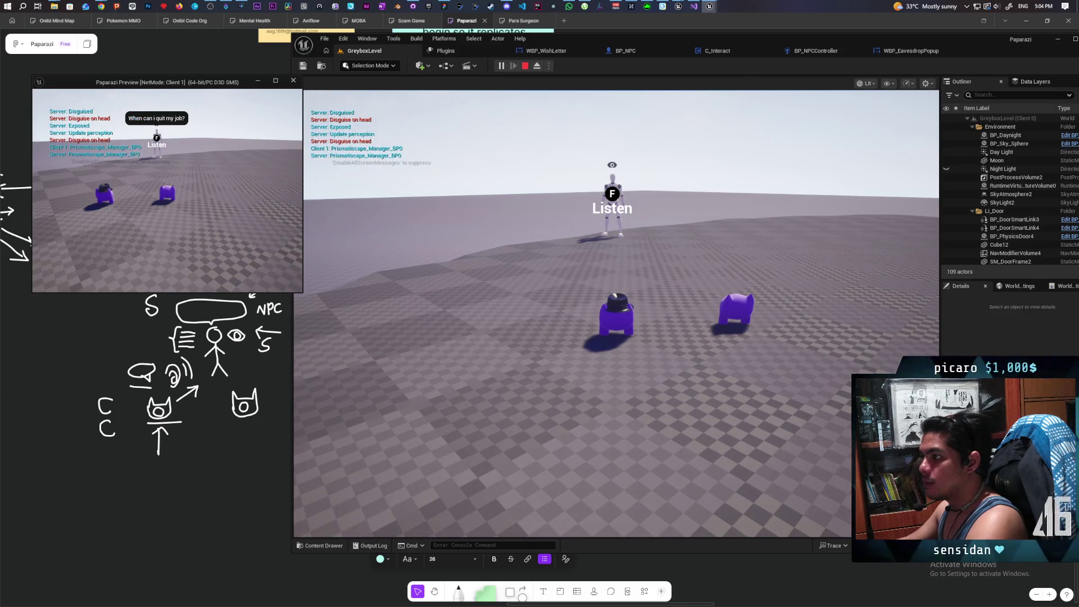
{"action": "key", "text": "w"}
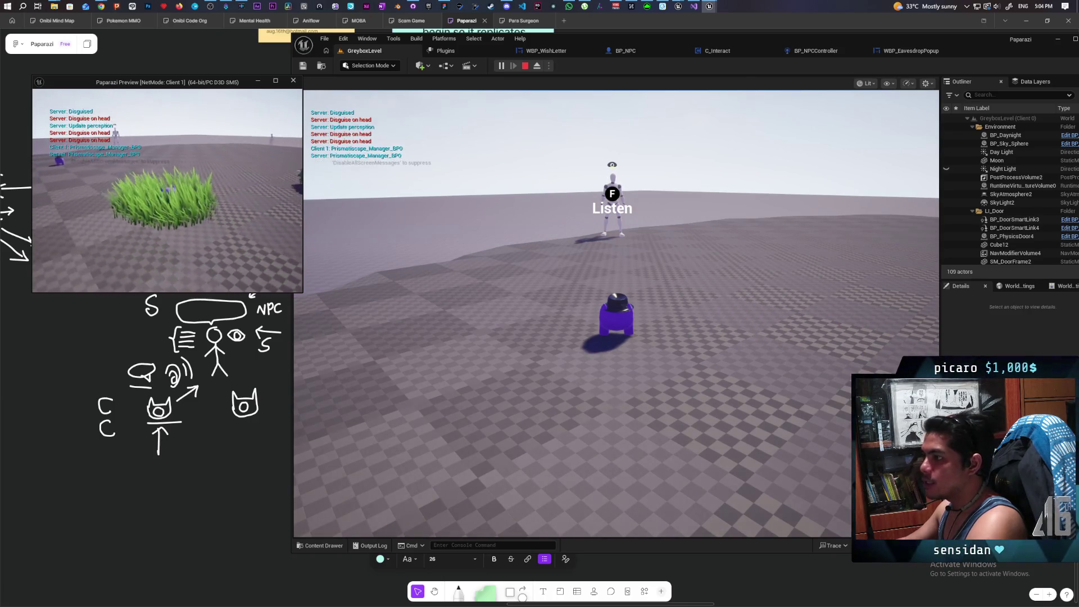
{"action": "left_click", "coordinate": [337, 169]}
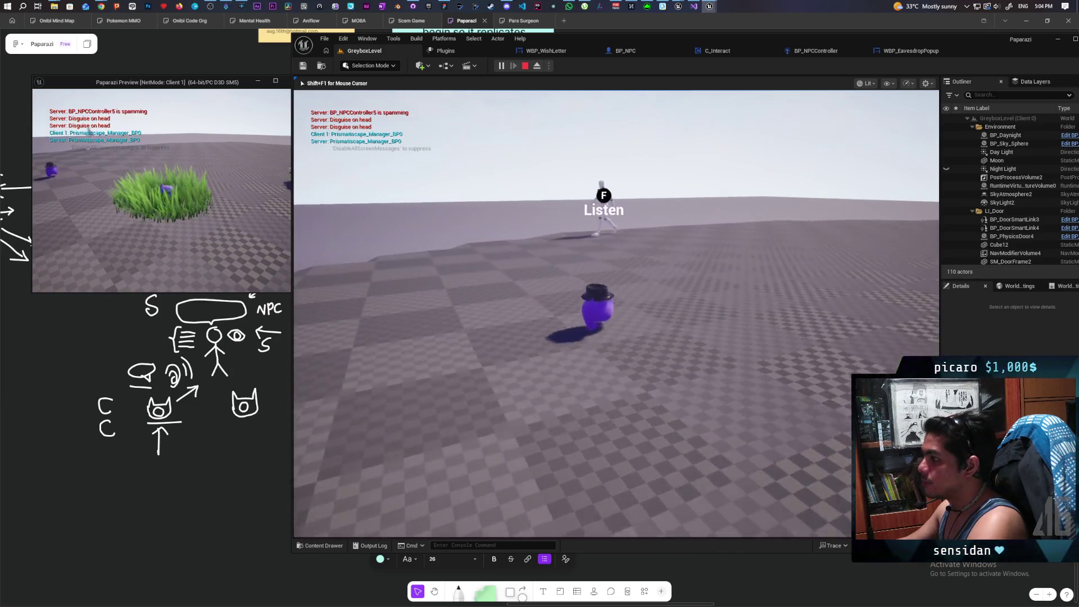
{"action": "key", "text": "w"}
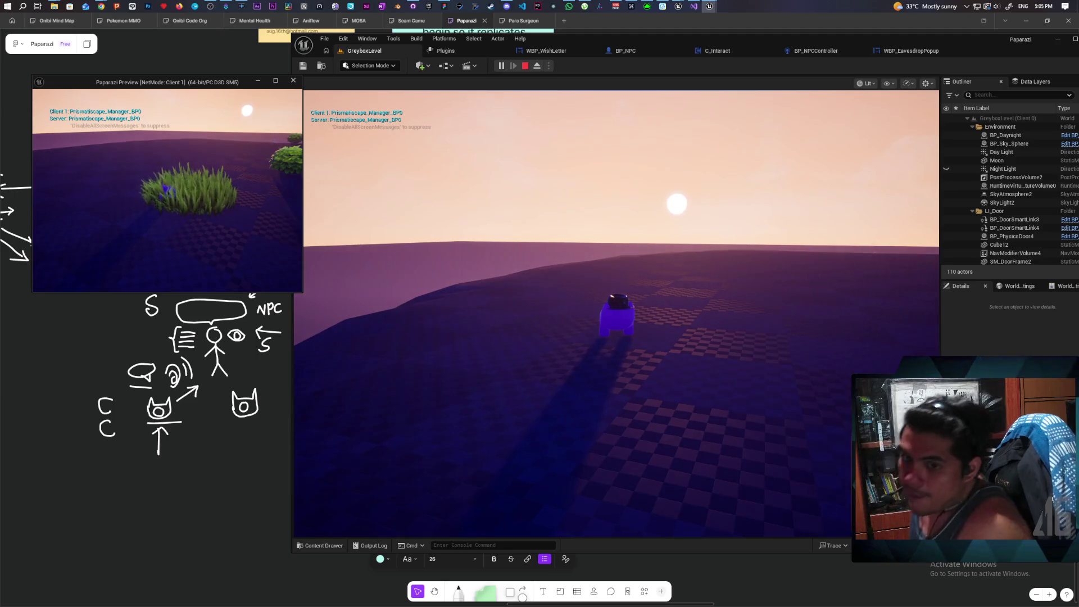
Stop the play session after NPC lines like 'When can i quit my job?' appear
{"action": "key", "text": "Escape"}
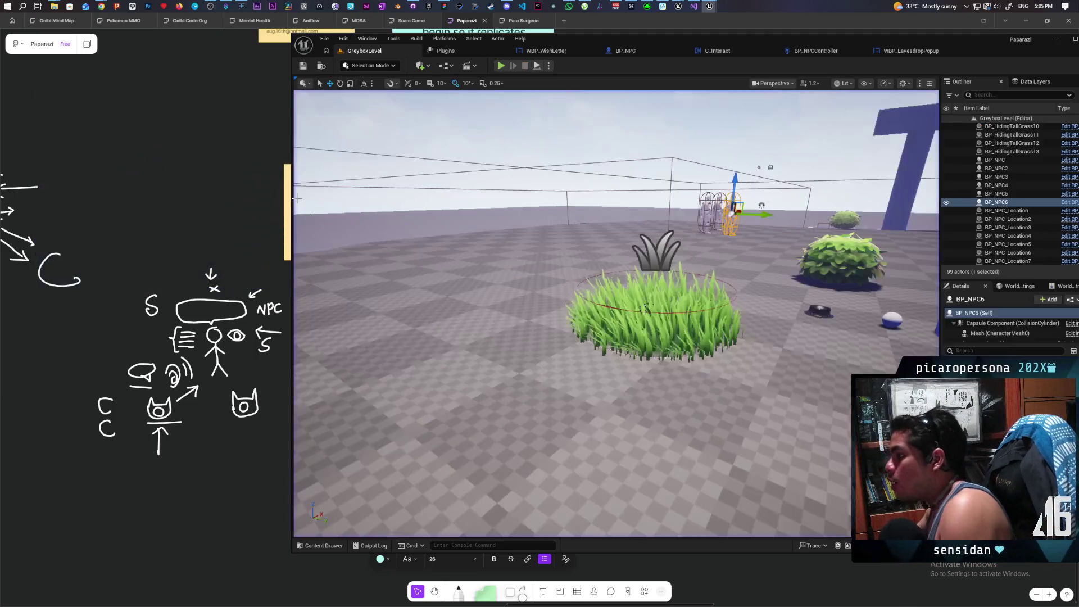
Delete the two NPCs near the blue gate and frame the remaining BP_NPC6
{"action": "mouse_move", "coordinate": [524, 216]}
{"action": "left_mouse_down"}
{"action": "mouse_move", "coordinate": [540, 196]}
{"action": "mouse_move", "coordinate": [548, 219]}
{"action": "mouse_move", "coordinate": [550, 208]}
{"action": "left_mouse_up"}
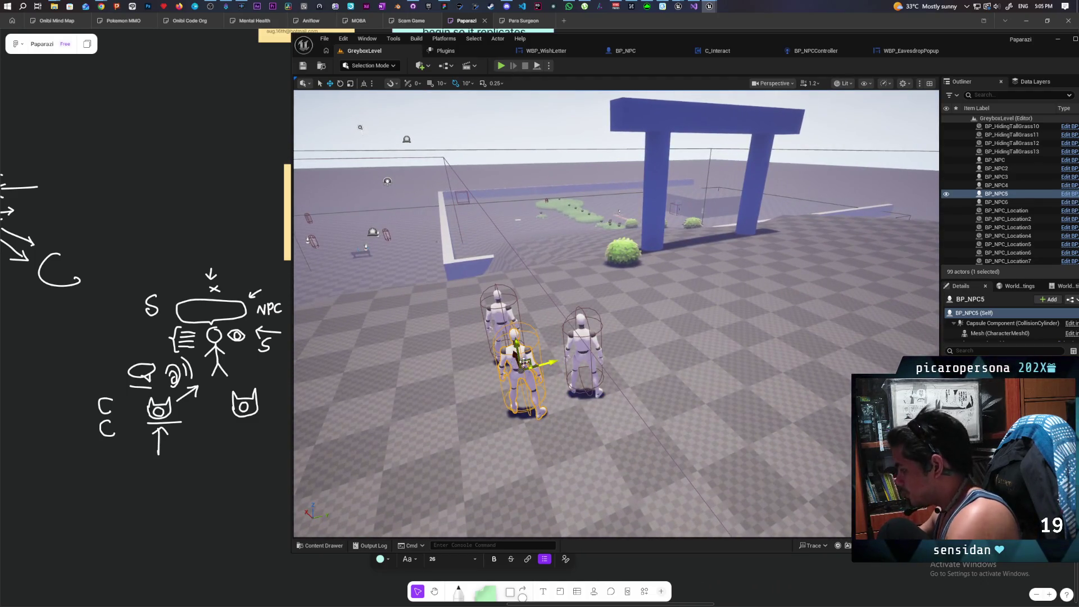
{"action": "key", "text": "Delete"}
{"action": "left_click", "coordinate": [500, 318]}
{"action": "key", "text": "Delete"}
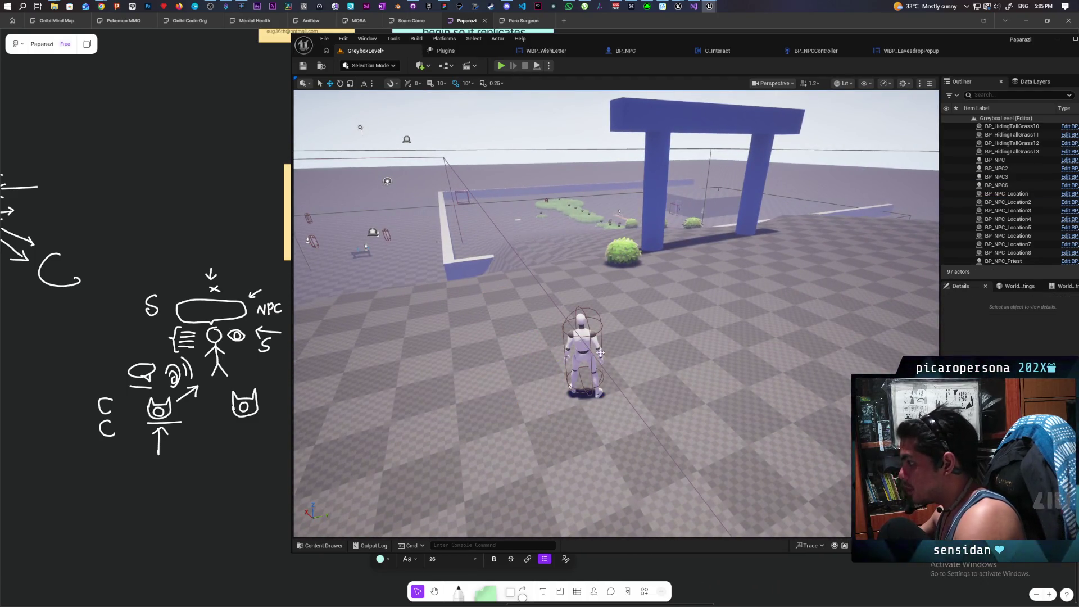
{"action": "left_click", "coordinate": [587, 349]}
{"action": "key", "text": "f"}
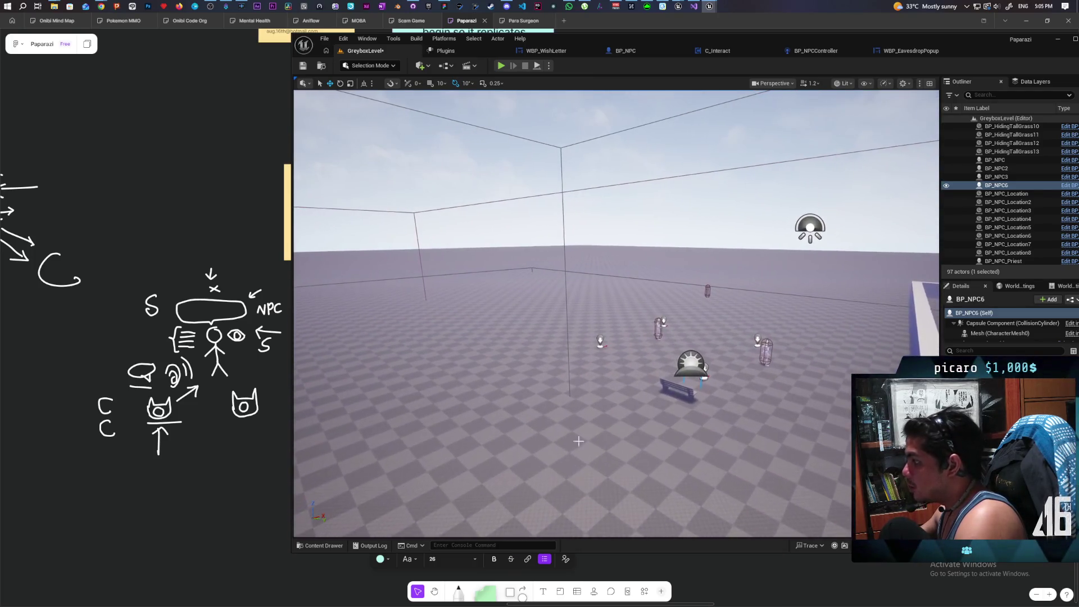
Place a new BP_NPC_Location marker on the floor beside BP_NPC6
{"action": "left_click", "coordinate": [601, 339]}
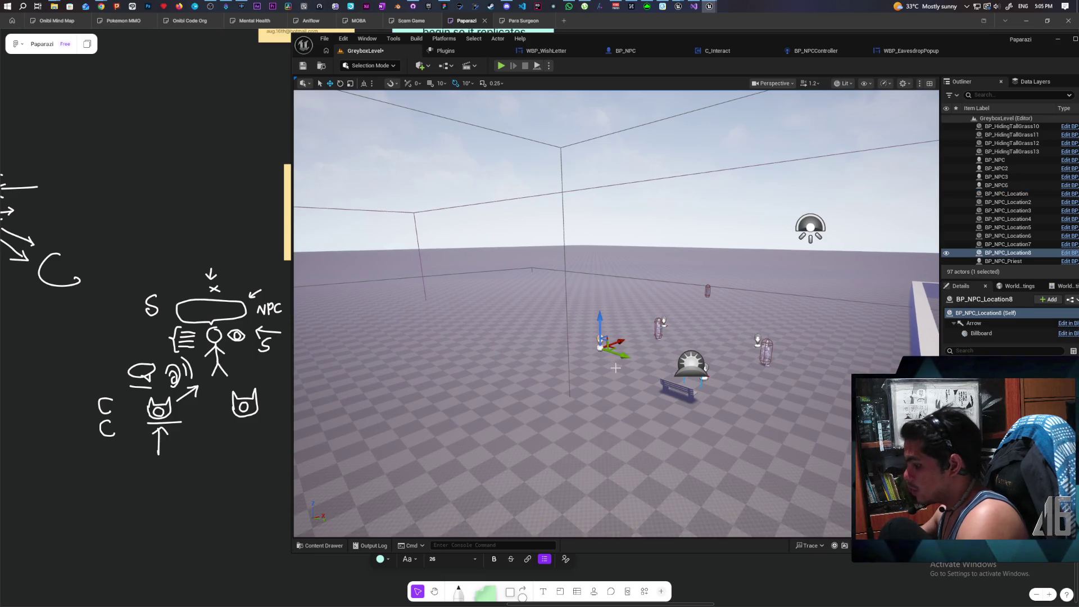
{"action": "key", "text": "ctrl+space"}
{"action": "key", "text": "ctrl+space"}
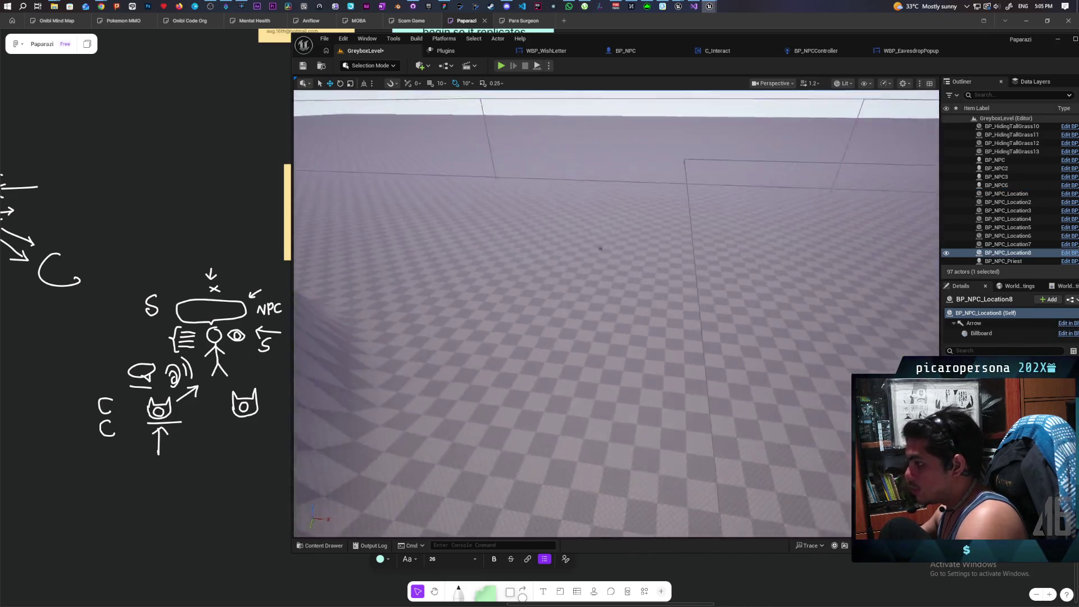
{"action": "scroll", "coordinate": [601, 243], "scroll_direction": "down", "scroll_amount": 10}
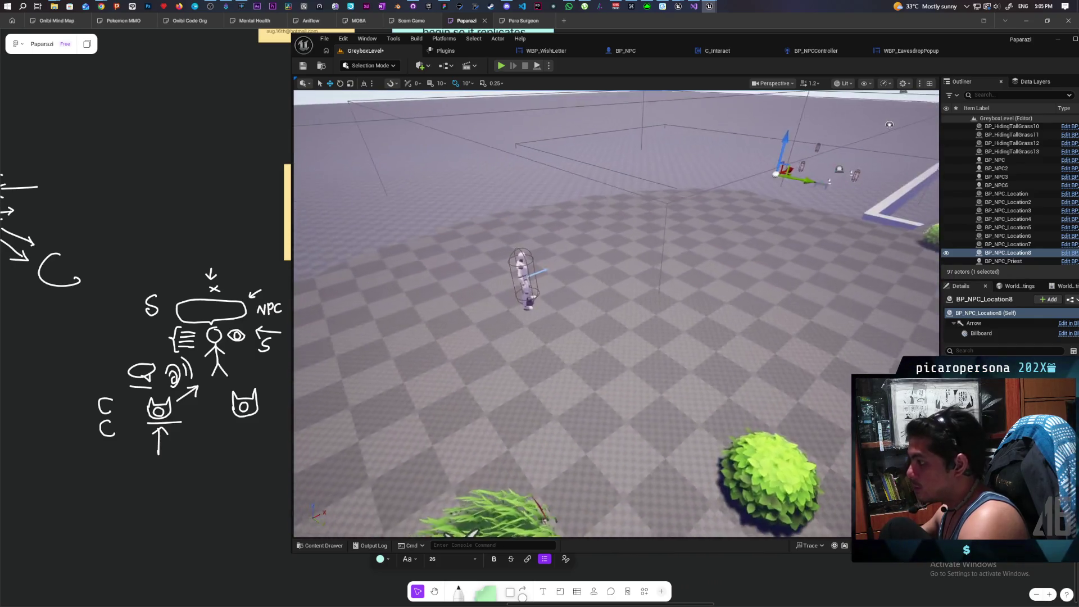
{"action": "key", "text": "d"}
{"action": "key", "text": "ctrl+space"}
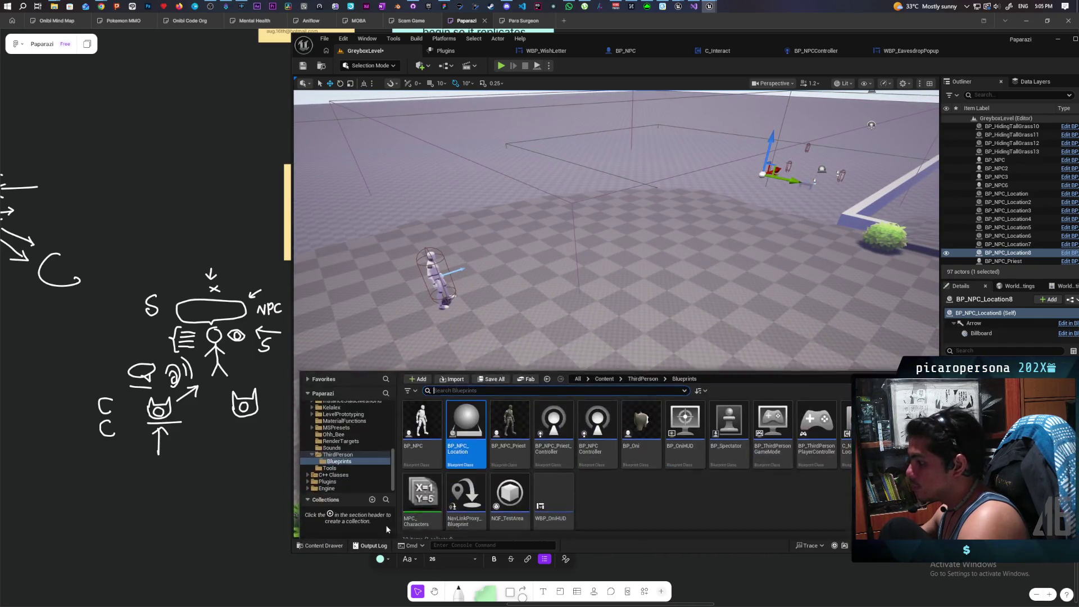
{"action": "left_click_drag", "start_coordinate": [466, 444], "coordinate": [497, 288]}
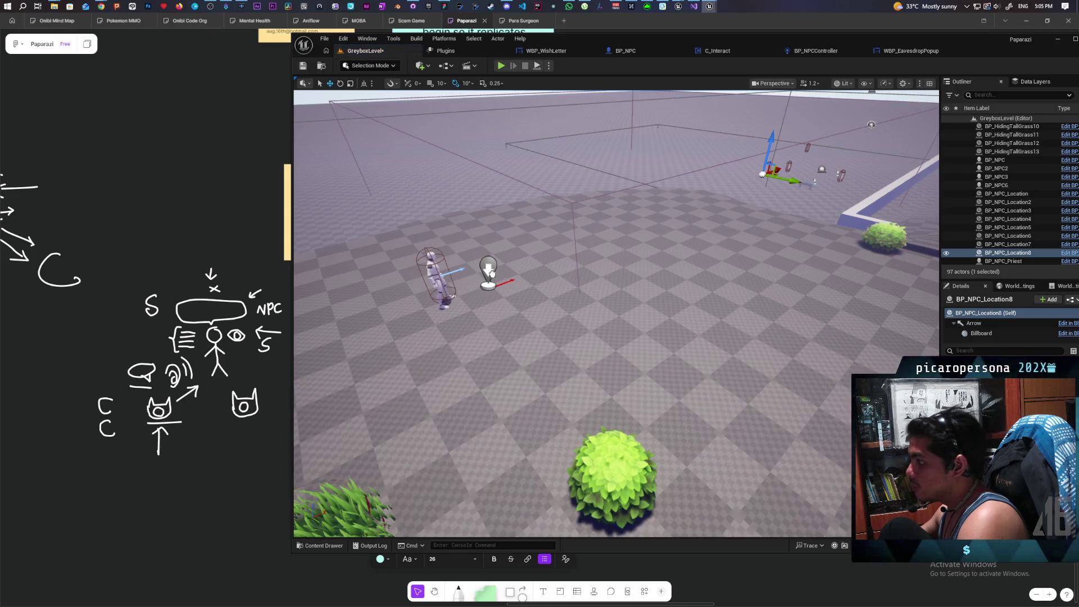
Check BP_NPC6's C_NPC_Location component, then save the GreyboxLevel map
{"action": "left_click", "coordinate": [438, 273]}
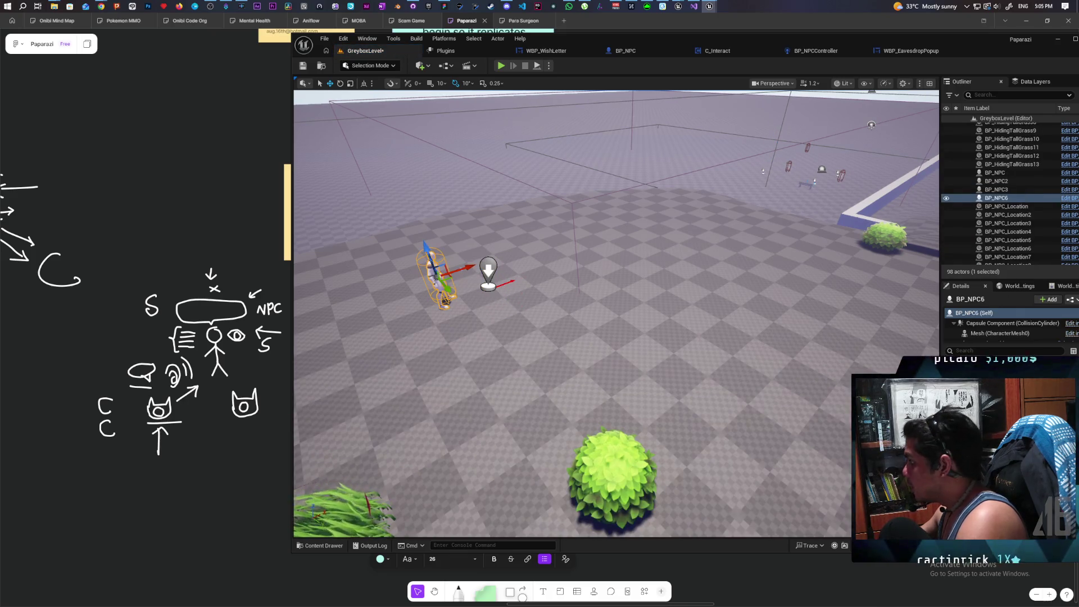
{"action": "scroll", "coordinate": [995, 324], "scroll_direction": "down", "scroll_amount": 3}
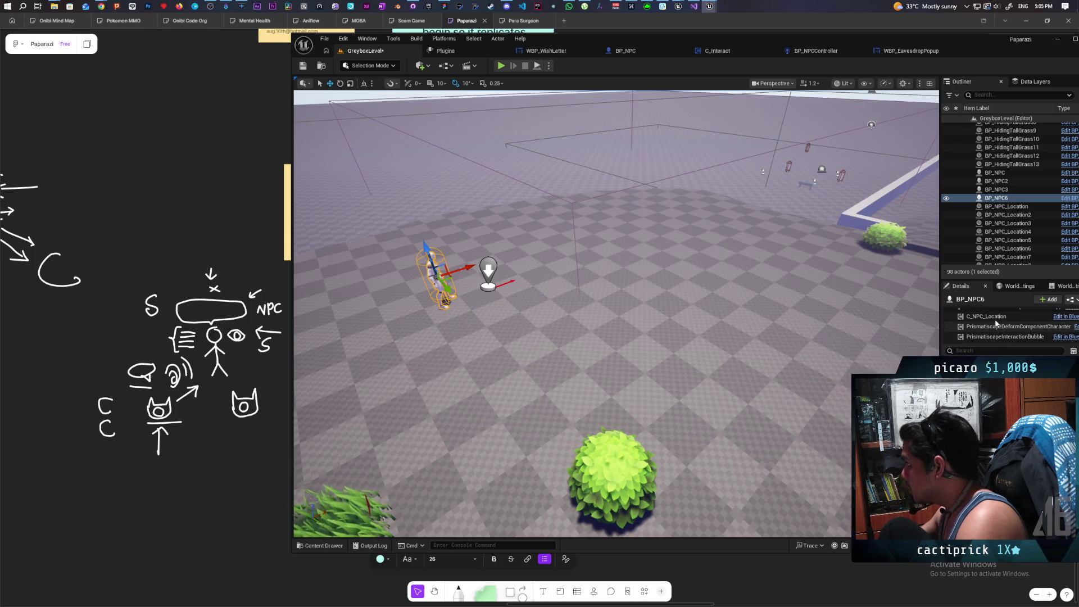
{"action": "left_click", "coordinate": [992, 317]}
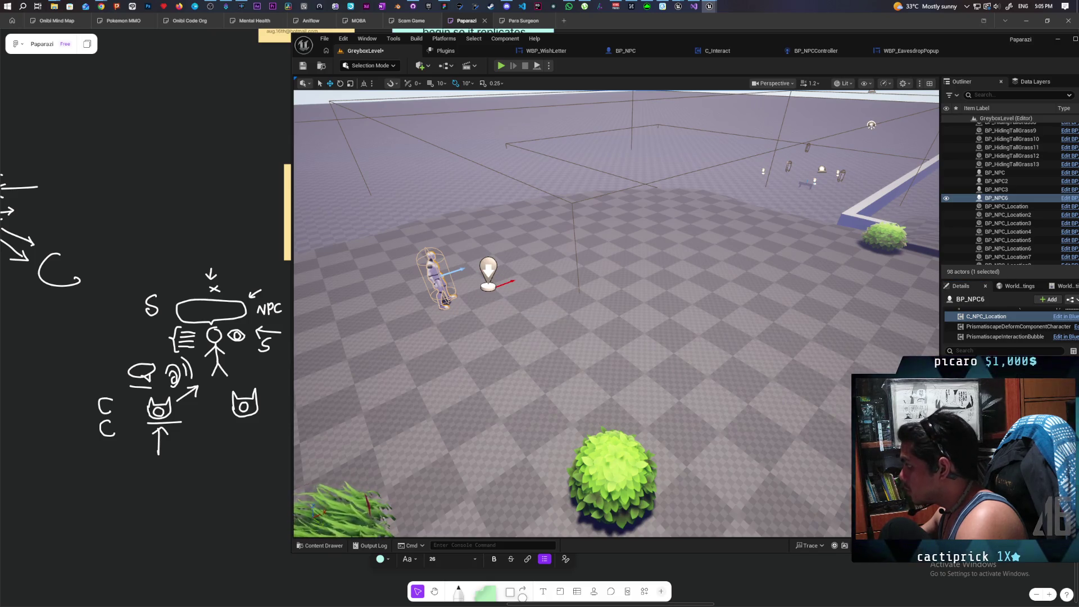
{"action": "mouse_move", "coordinate": [940, 315]}
{"action": "left_mouse_down"}
{"action": "mouse_move", "coordinate": [856, 315]}
{"action": "mouse_move", "coordinate": [860, 359]}
{"action": "mouse_move", "coordinate": [816, 390]}
{"action": "left_mouse_up"}
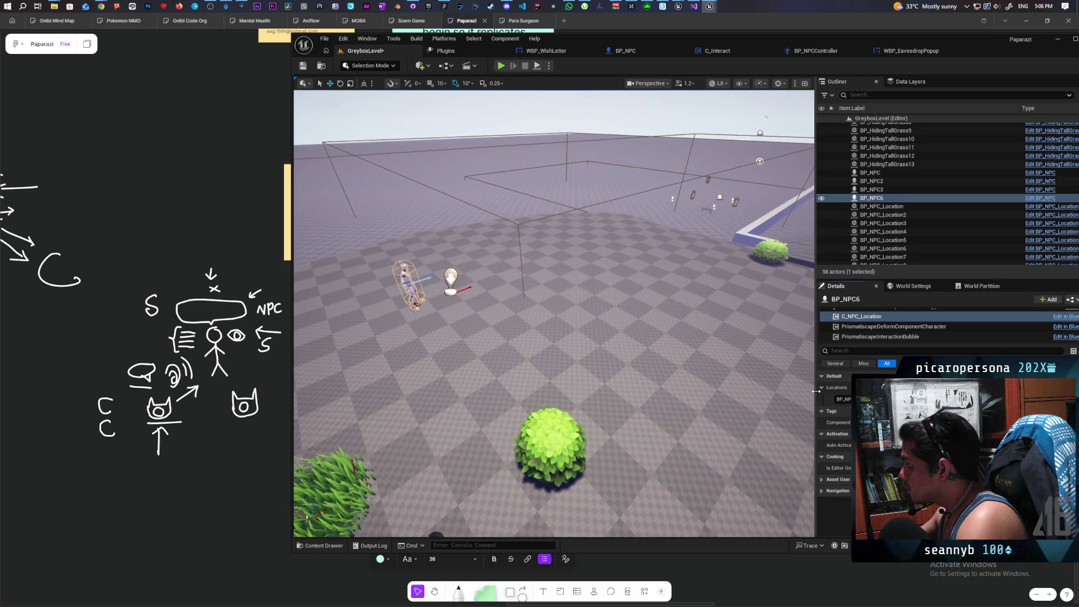
{"action": "left_click", "coordinate": [302, 65]}
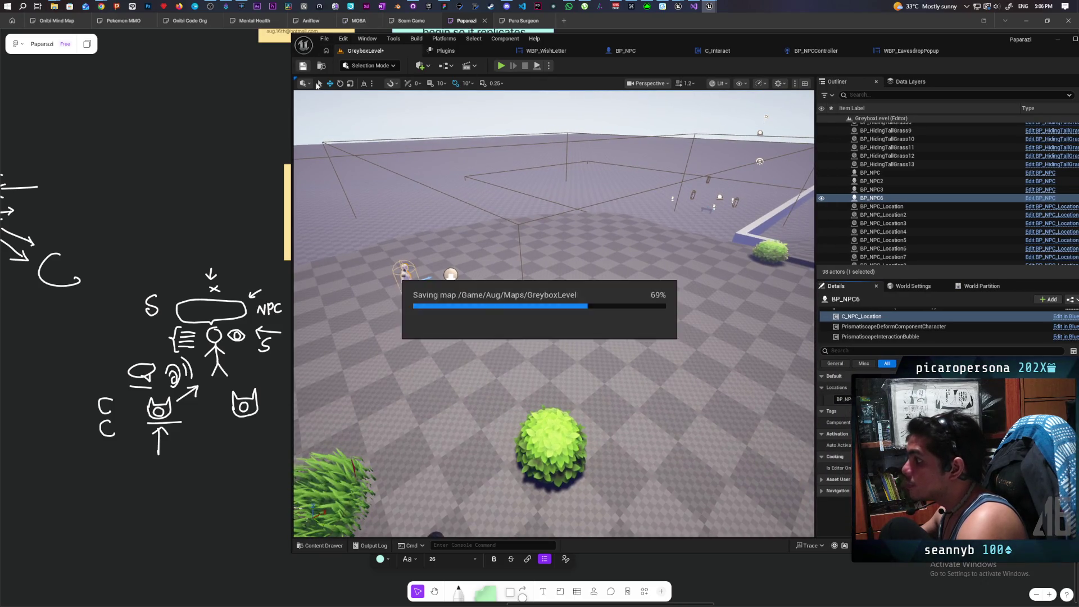
Start a two-player session, walk up to the NPC and Listen to its 'I wish i could go home' line
{"action": "key", "text": "alt+p"}
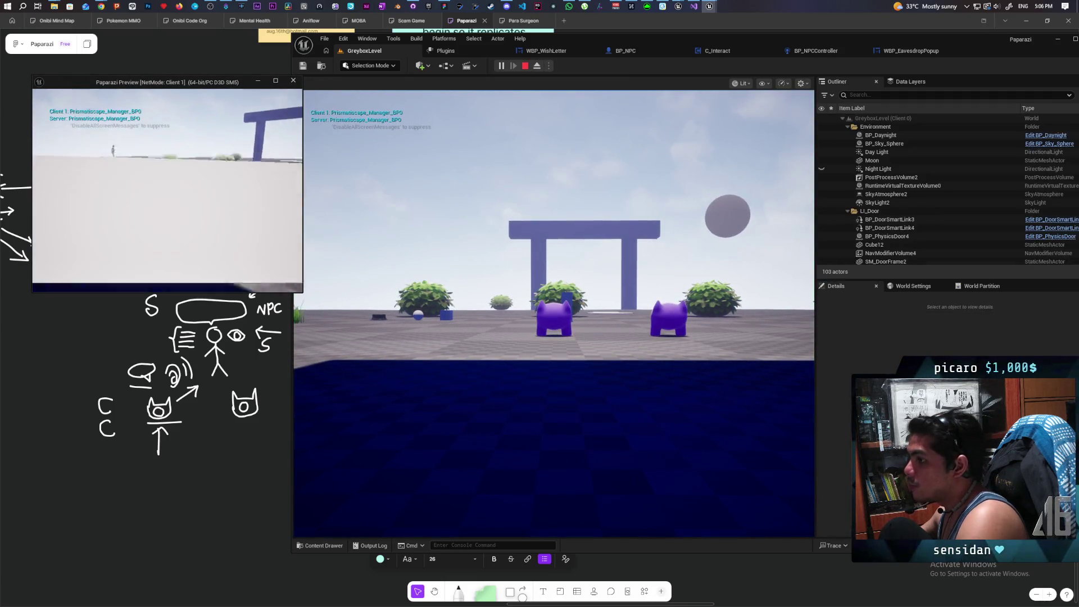
{"action": "key", "text": "w"}
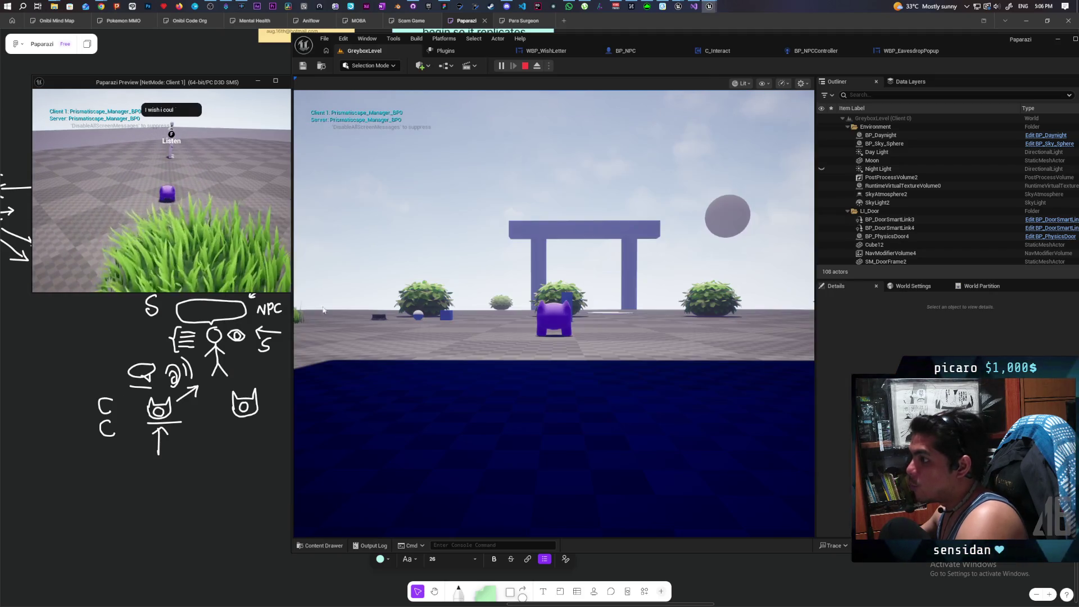
{"action": "left_click", "coordinate": [298, 308]}
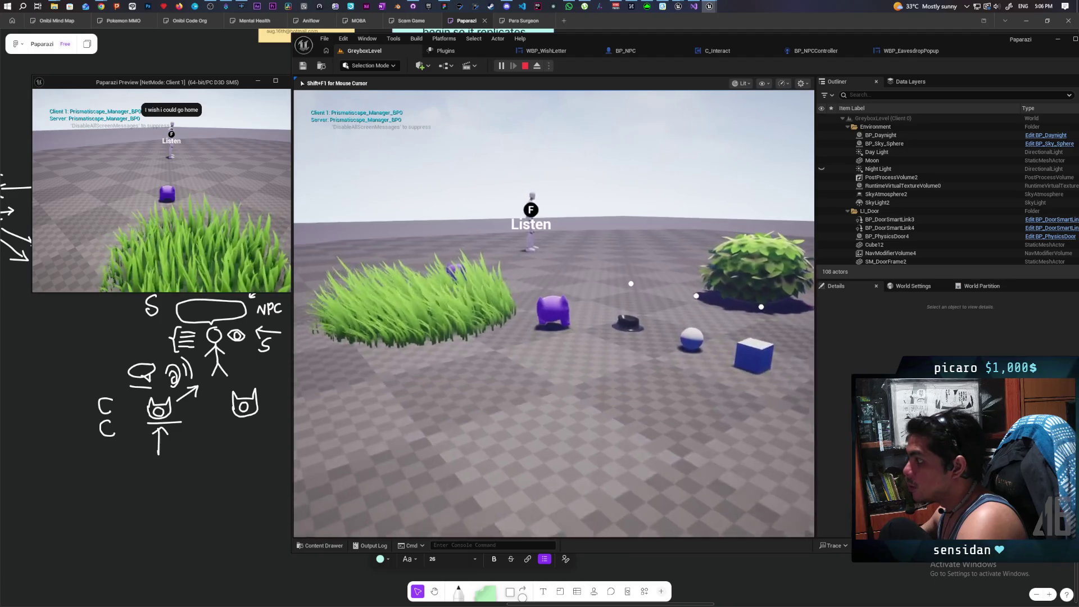
{"action": "key", "text": "f"}
{"action": "key", "text": "w"}
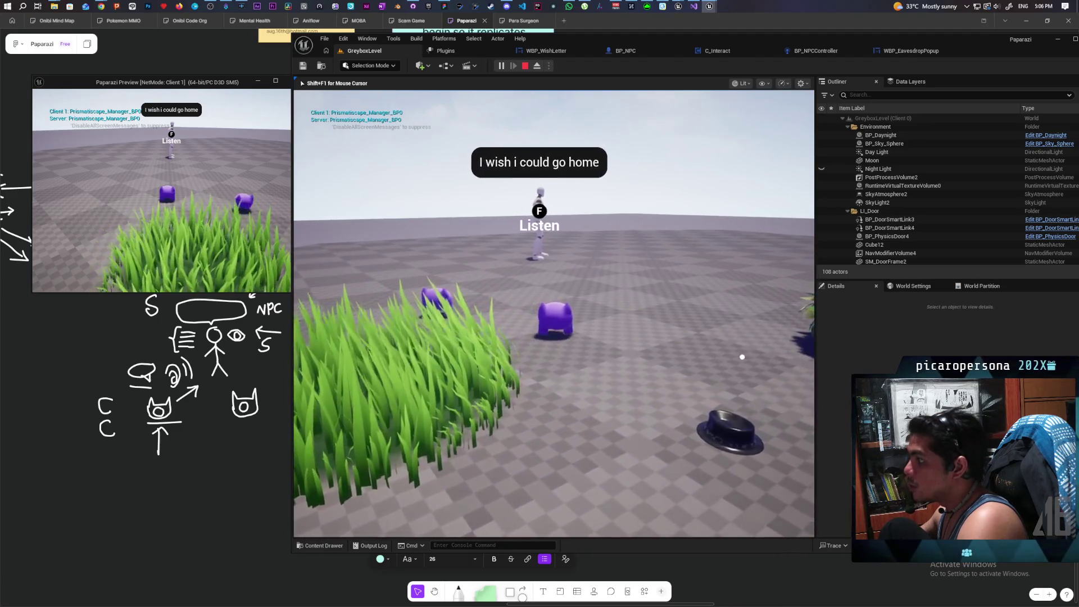
{"action": "key", "text": "w"}
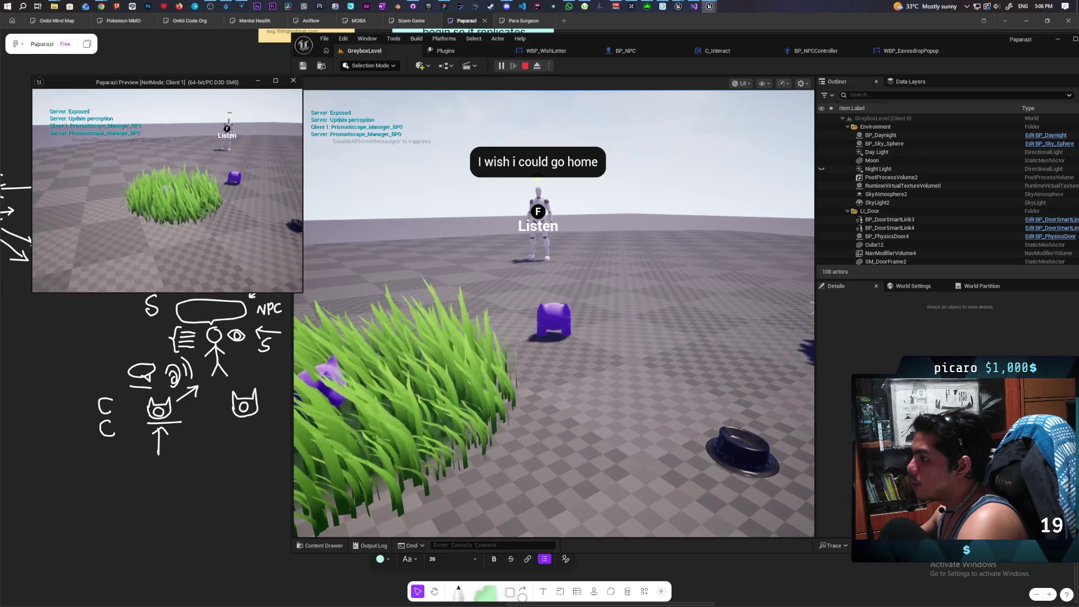
Back the player away from the NPC and move the client into and out of the grass
{"action": "left_click", "coordinate": [787, 298]}
{"action": "key", "text": "s"}
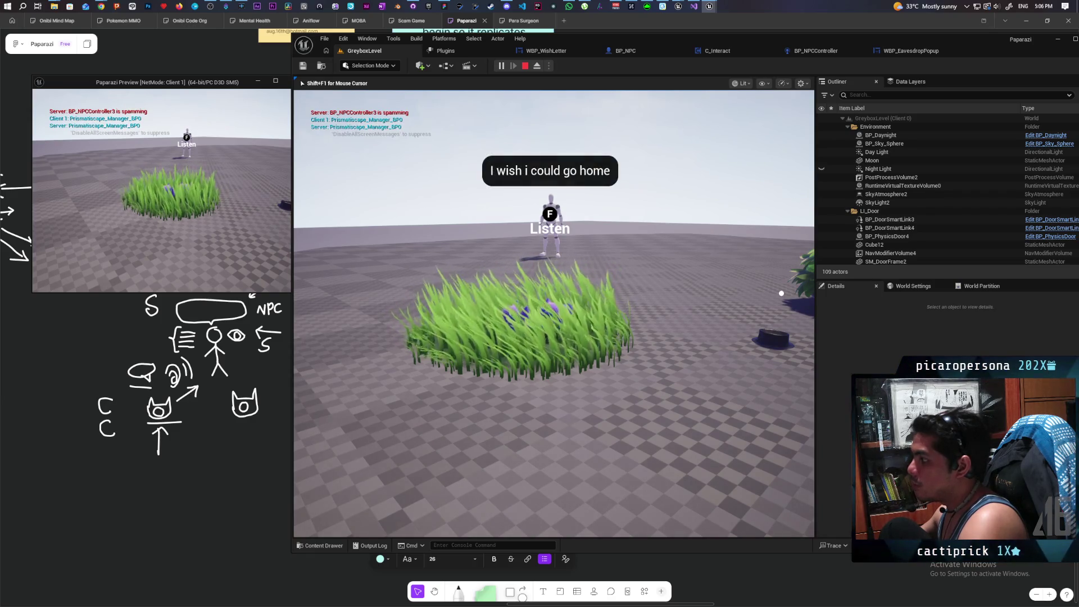
{"action": "key", "text": "shift+F1"}
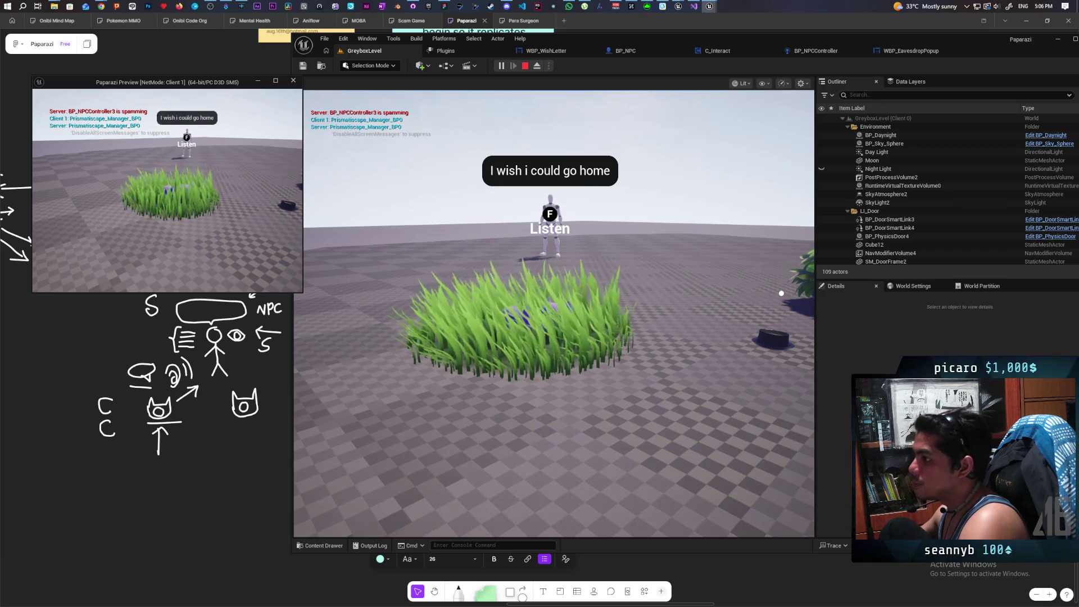
{"action": "key", "text": "w"}
{"action": "key", "text": "s"}
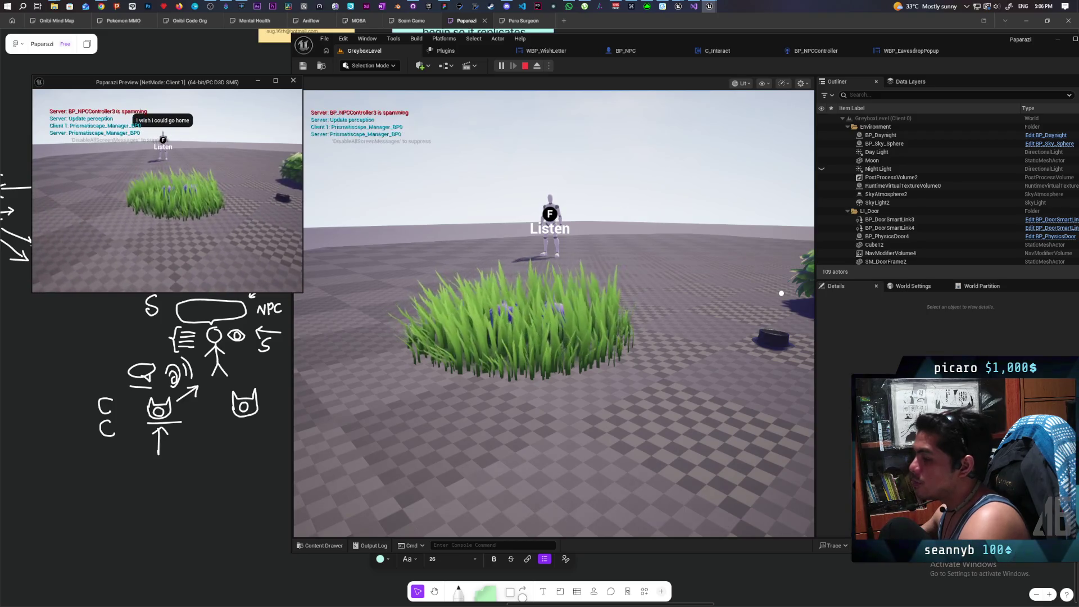
Repeat the client's grass approach in the preview window, then stop the play session
{"action": "left_click", "coordinate": [781, 293]}
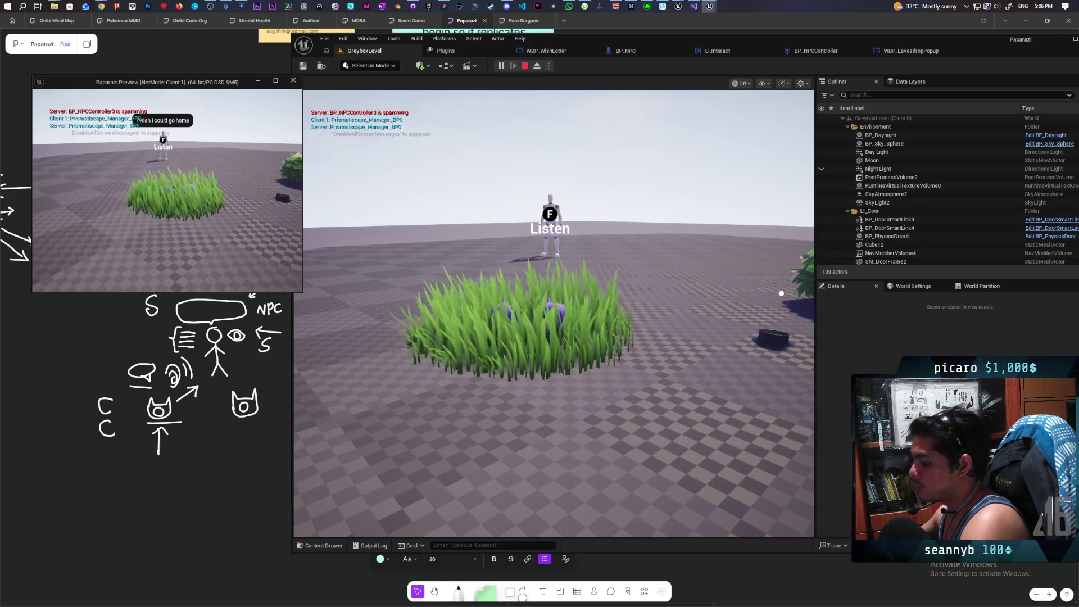
{"action": "left_click", "coordinate": [781, 292]}
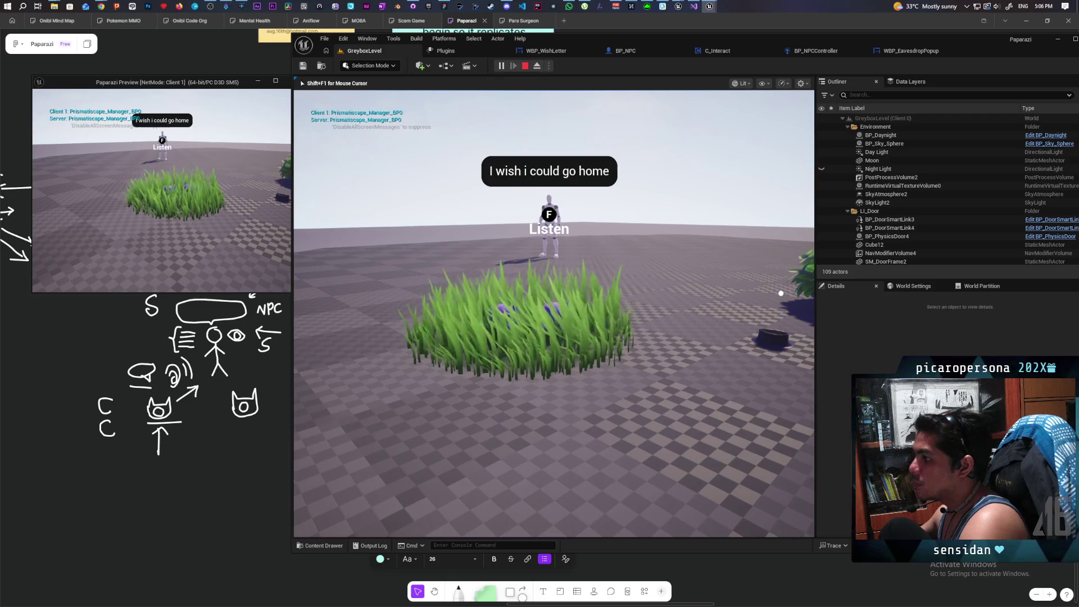
{"action": "left_click", "coordinate": [301, 203]}
{"action": "key", "text": "w"}
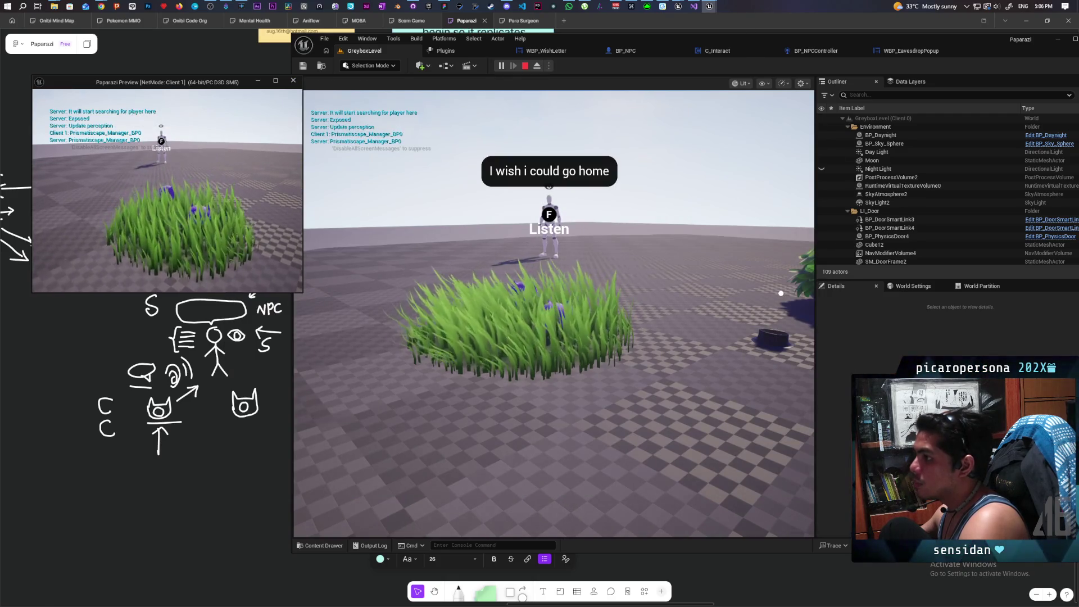
{"action": "key", "text": "s"}
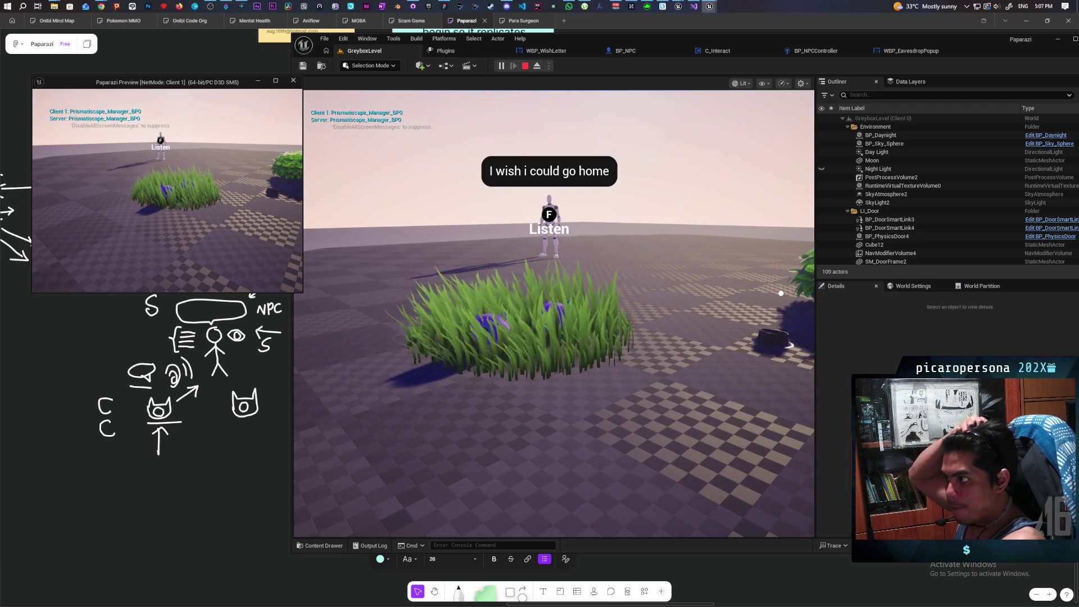
{"action": "key", "text": "Escape"}
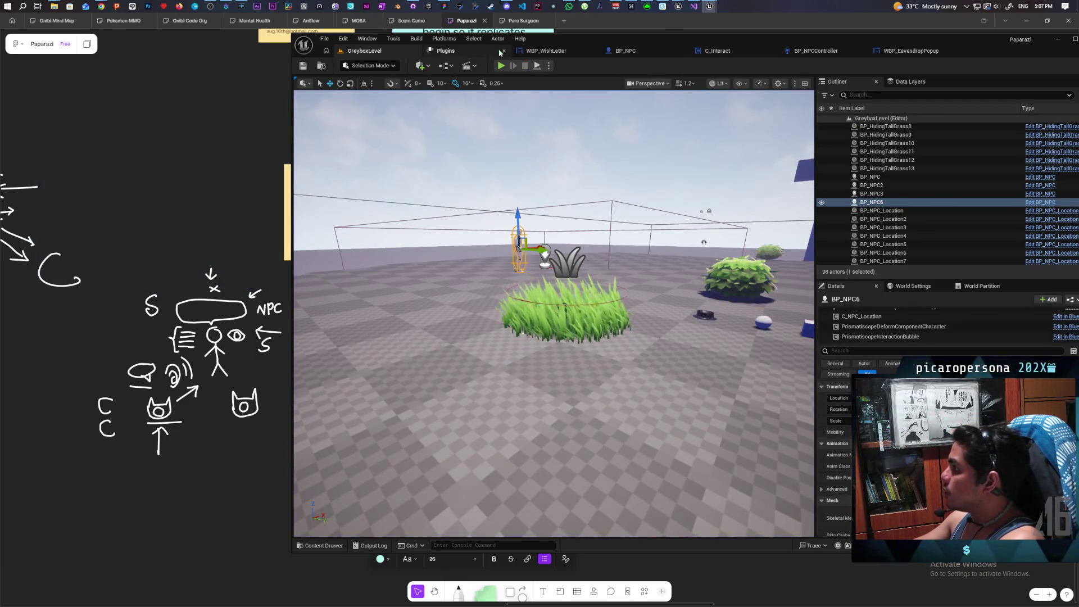
In the BP_NPC event graph, shift the nodes after ADDUNIQUE right to make room
{"action": "left_click", "coordinate": [626, 51]}
{"action": "scroll", "coordinate": [637, 231], "scroll_direction": "down", "scroll_amount": 4}
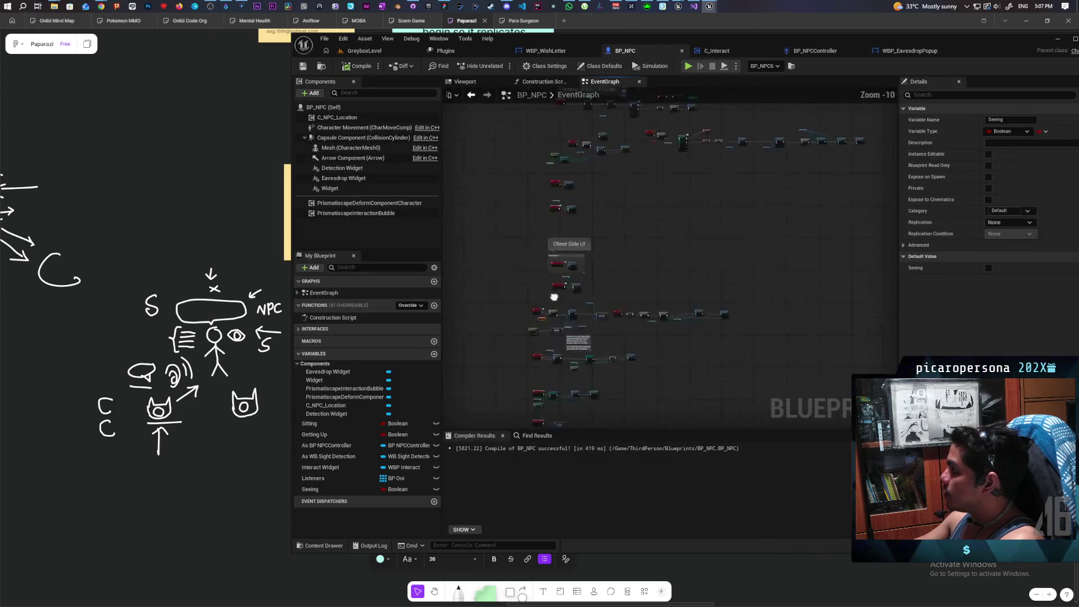
{"action": "scroll", "coordinate": [609, 315], "scroll_direction": "up", "scroll_amount": 3}
{"action": "left_click_drag", "start_coordinate": [616, 210], "coordinate": [775, 137]}
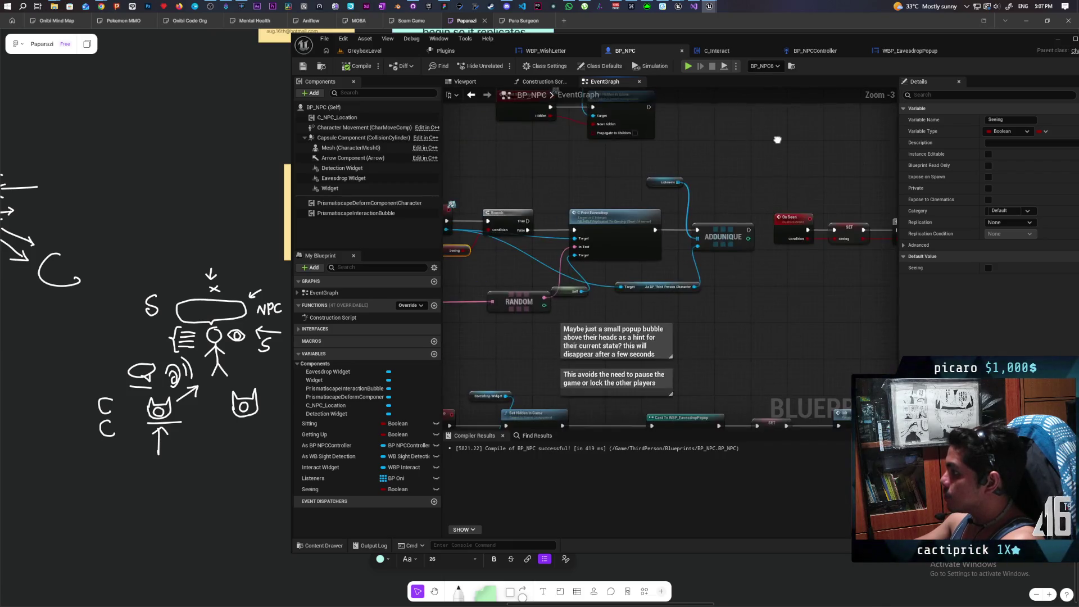
{"action": "left_click_drag", "start_coordinate": [573, 173], "coordinate": [544, 173]}
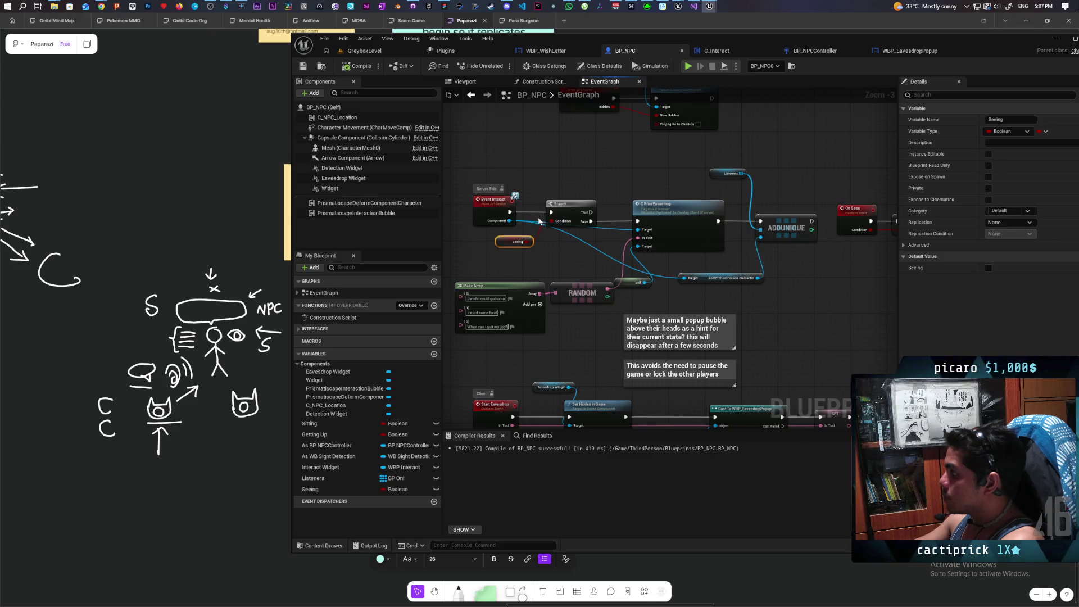
{"action": "scroll", "coordinate": [863, 301], "scroll_direction": "down", "scroll_amount": 2}
{"action": "left_click_drag", "start_coordinate": [863, 301], "coordinate": [507, 302]}
{"action": "left_click_drag", "start_coordinate": [628, 255], "coordinate": [741, 255]}
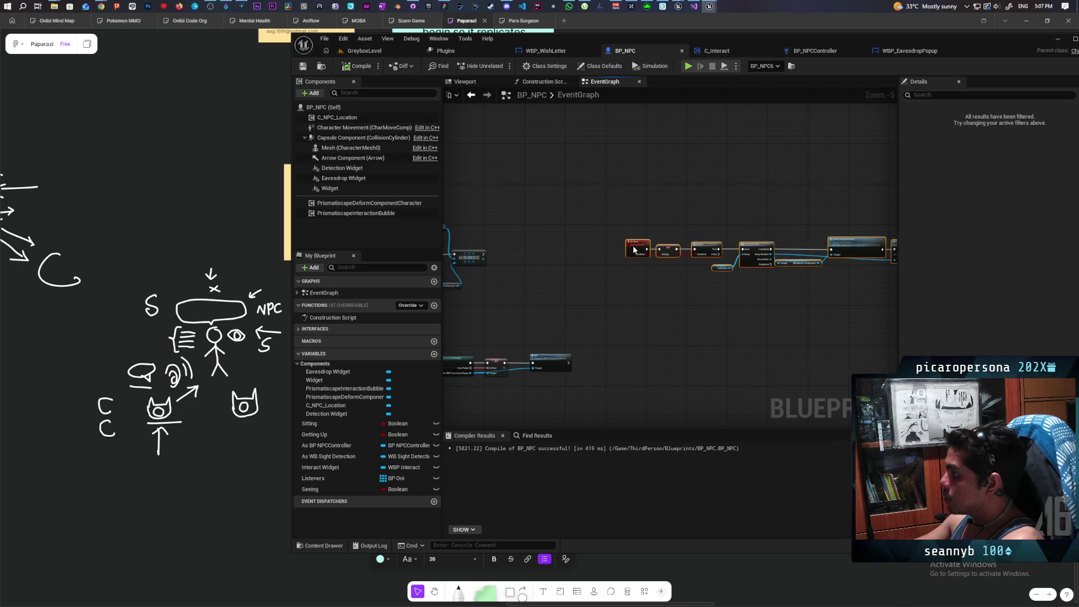
{"action": "scroll", "coordinate": [611, 284], "scroll_direction": "up", "scroll_amount": 3}
Paste a Print String after ADDUNIQUE that prints its result, then compile BP_NPC
{"action": "key", "text": "ctrl+v"}
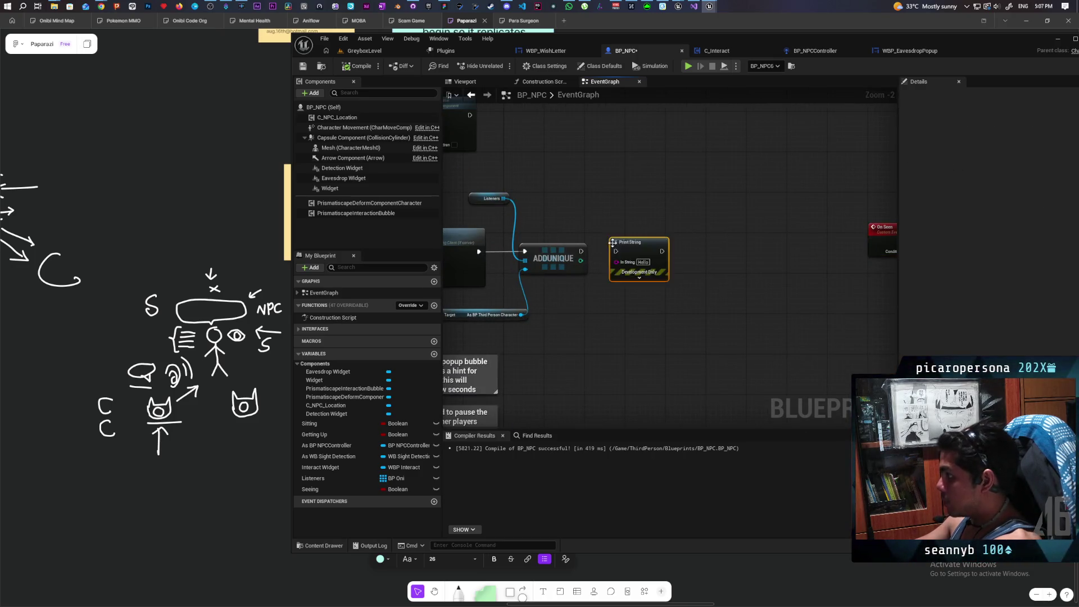
{"action": "scroll", "coordinate": [590, 255], "scroll_direction": "up", "scroll_amount": 2}
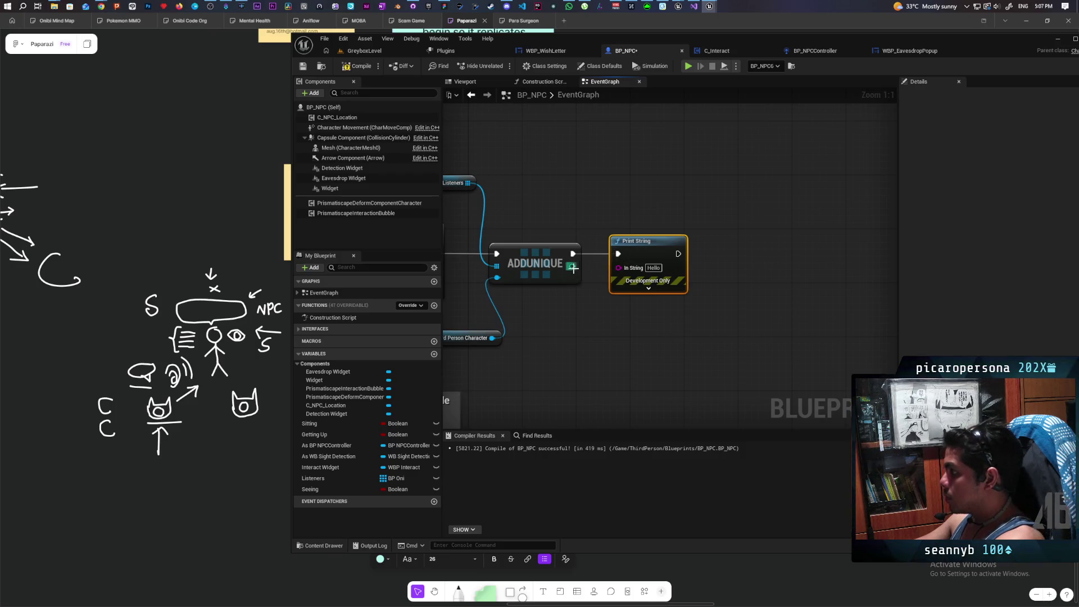
{"action": "left_click_drag", "start_coordinate": [622, 272], "coordinate": [623, 272]}
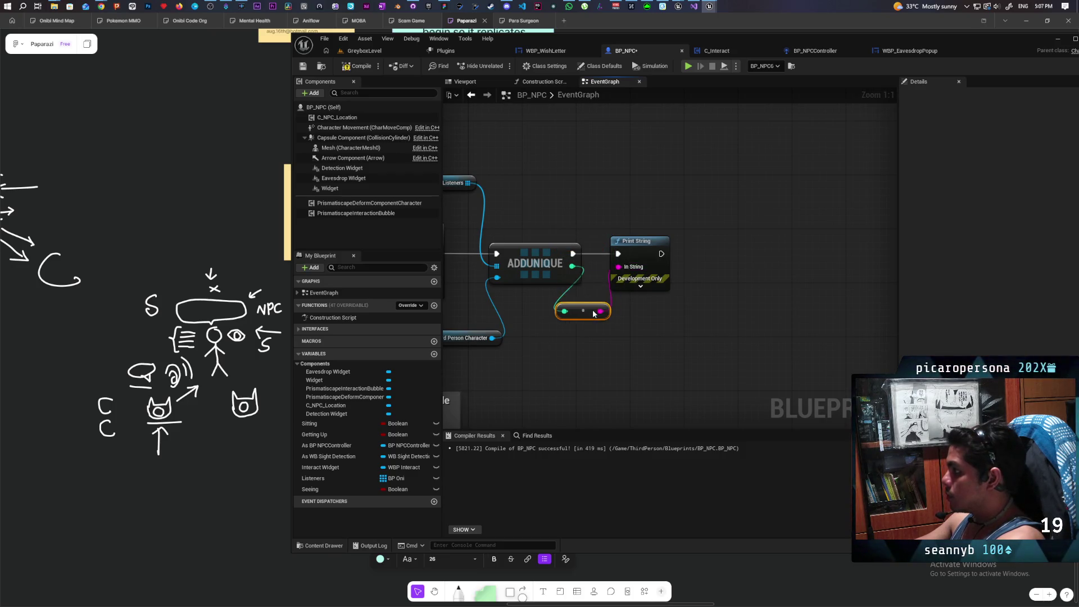
{"action": "scroll", "coordinate": [589, 350], "scroll_direction": "down", "scroll_amount": 5}
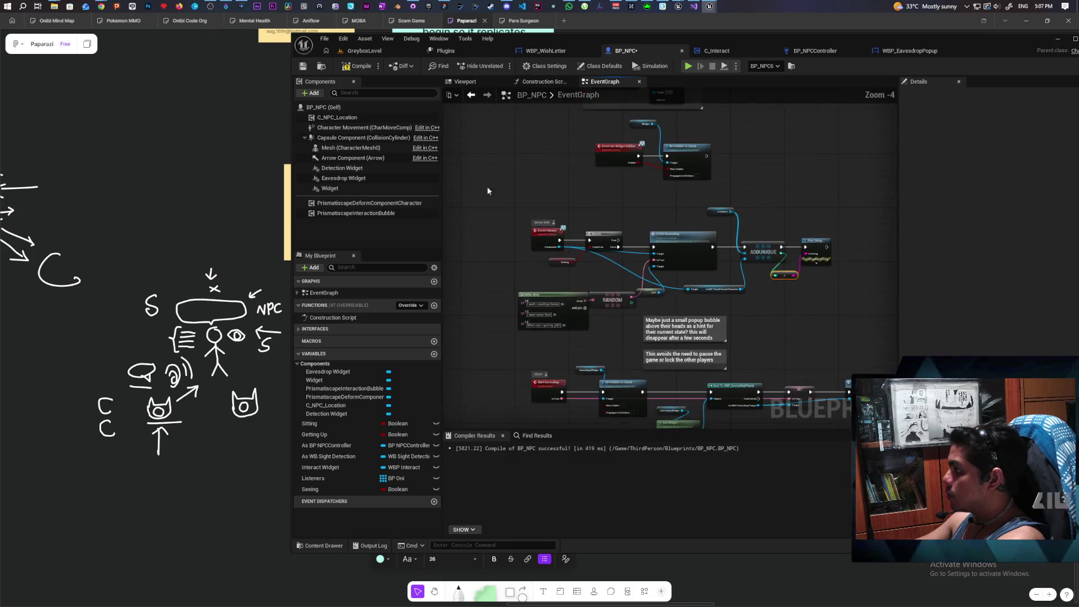
{"action": "left_click", "coordinate": [348, 70]}
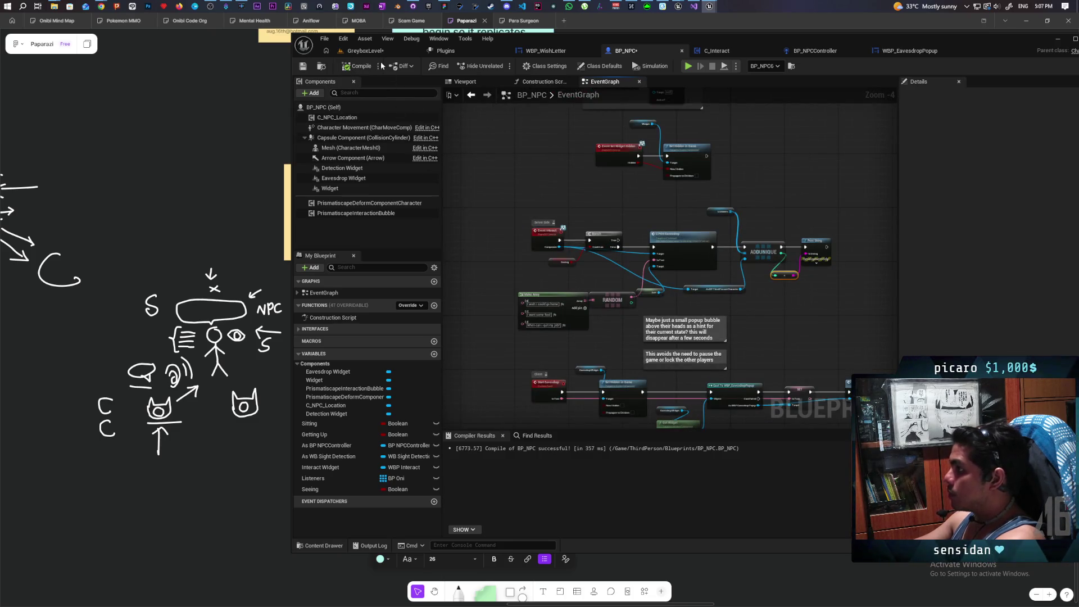
{"action": "left_click", "coordinate": [364, 51]}
Play-test, walk to the NPC to see its 'I want some food' line, then open WBP_EavesdropPopup
{"action": "key", "text": "alt+p"}
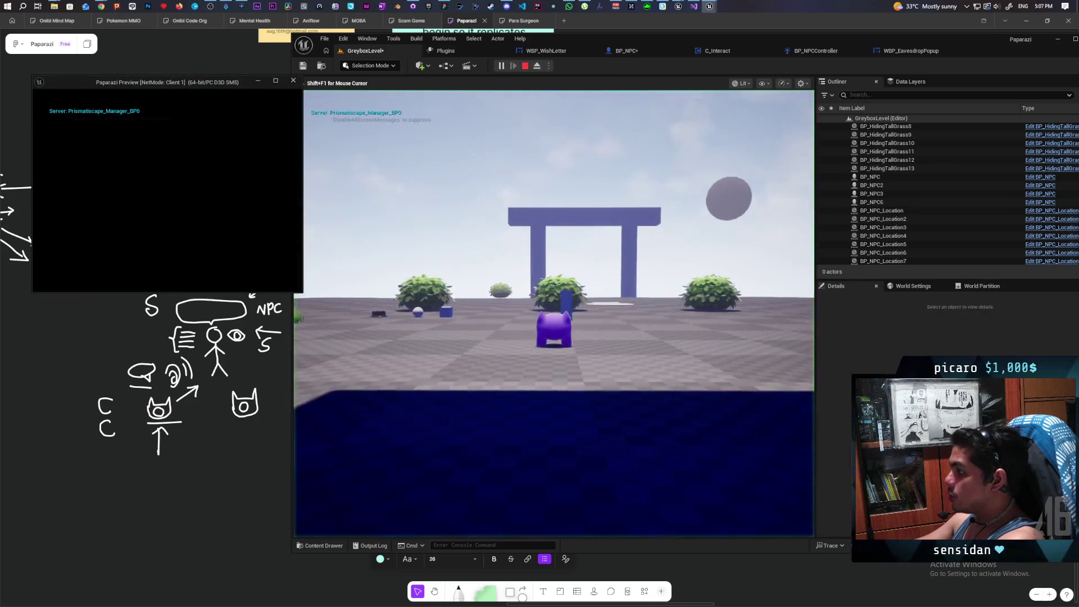
{"action": "key", "text": "w"}
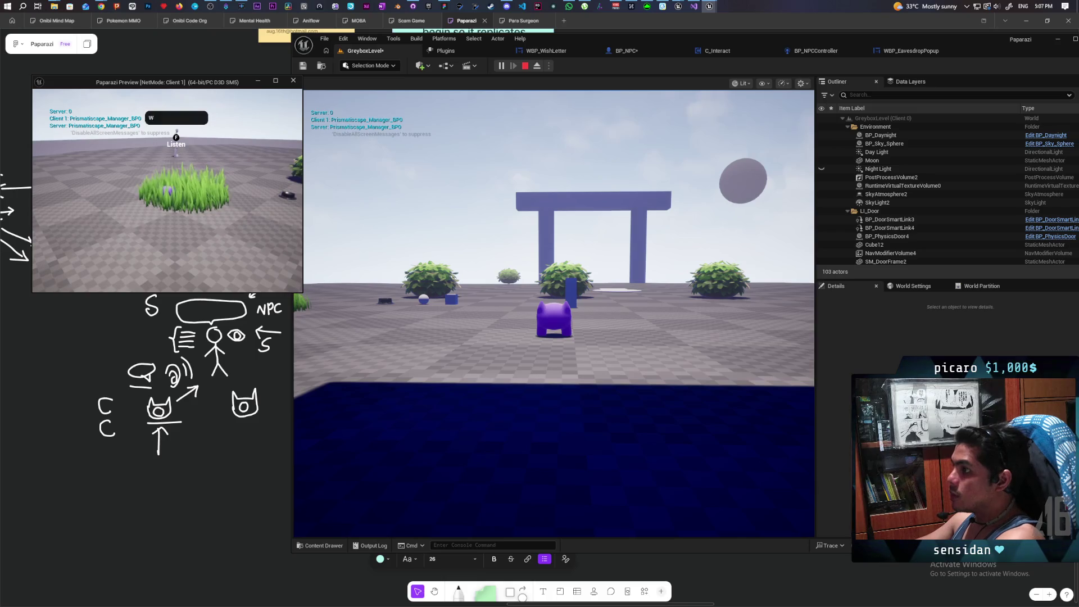
{"action": "left_click", "coordinate": [554, 312]}
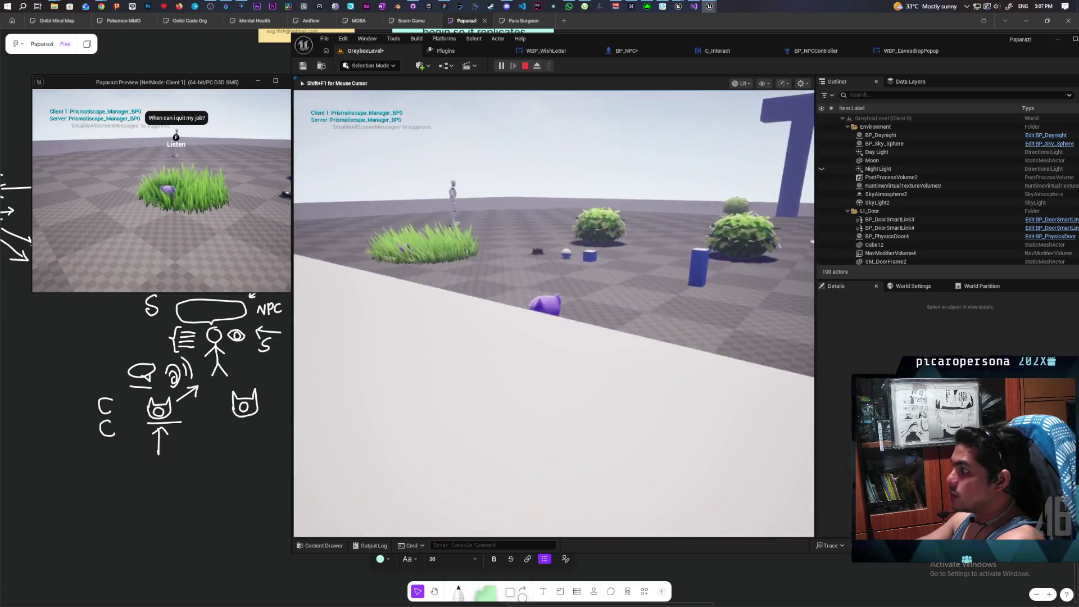
{"action": "key", "text": "w"}
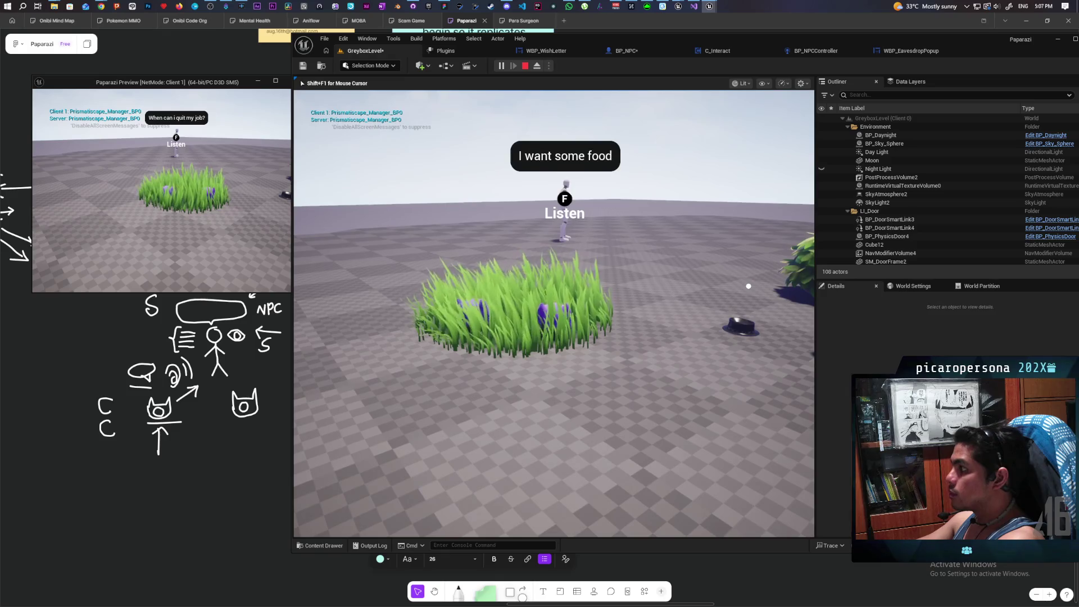
{"action": "key", "text": "shift+F1"}
{"action": "key", "text": "Escape"}
{"action": "left_click", "coordinate": [906, 52]}
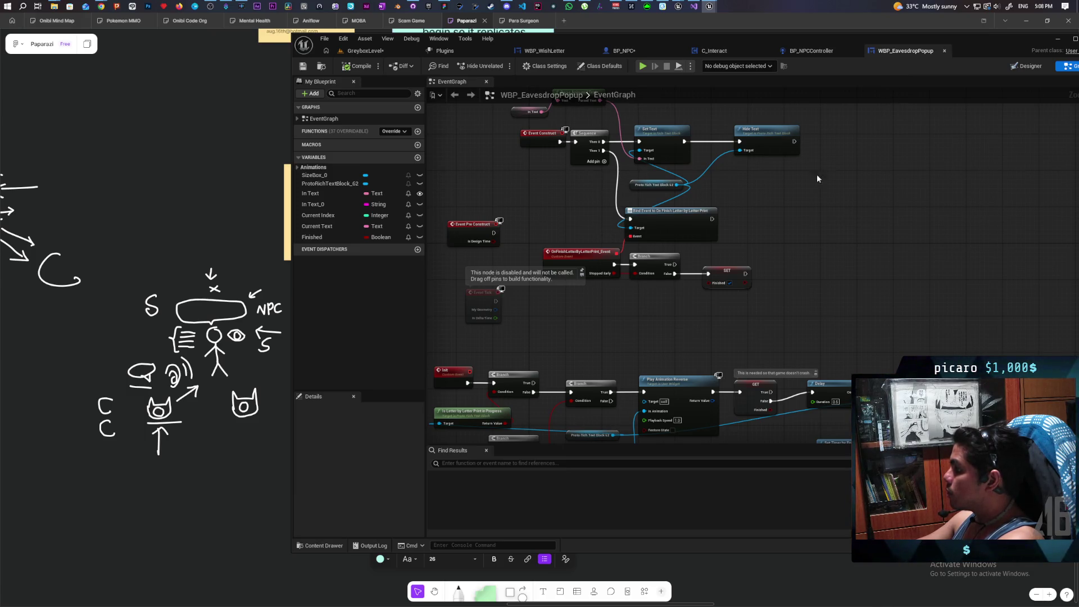
Run a two-player play test, walk to an NPC showing 'I wish i could go home', then stop
{"action": "scroll", "coordinate": [809, 211], "scroll_direction": "down", "scroll_amount": 6}
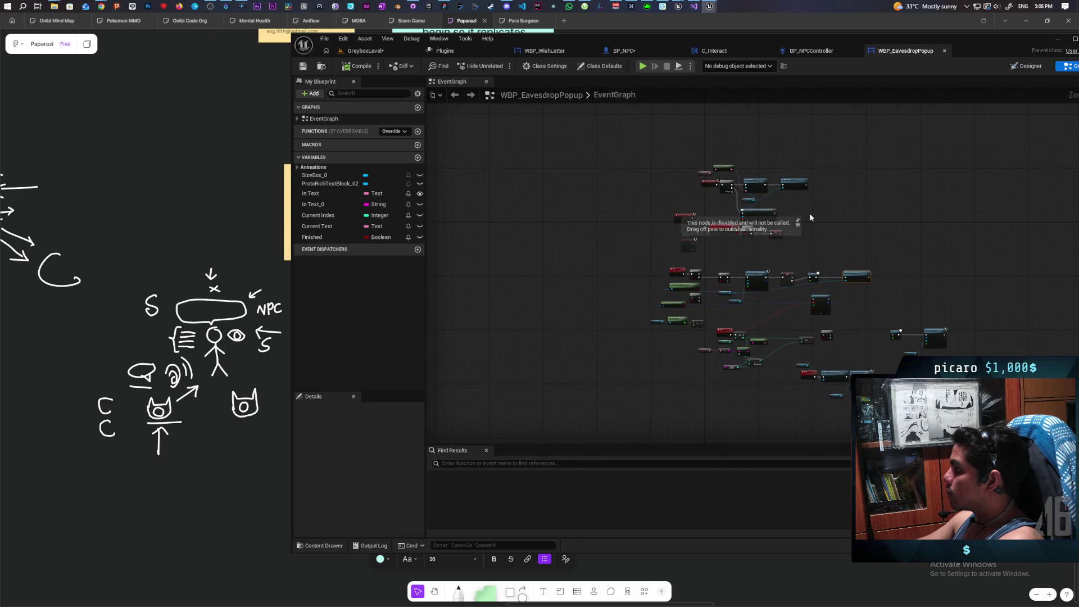
{"action": "left_click", "coordinate": [399, 49]}
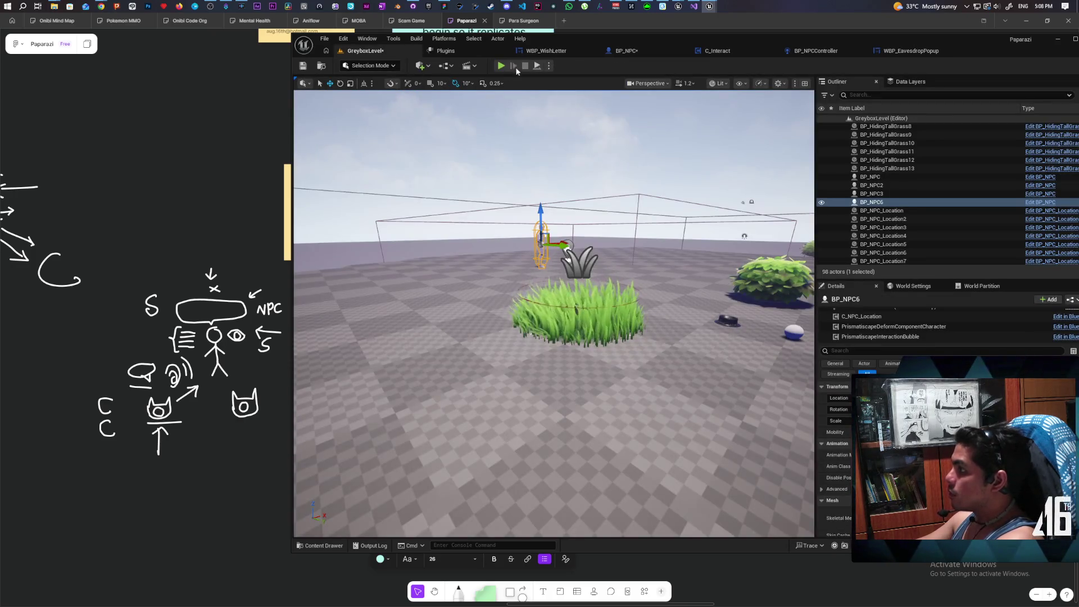
{"action": "left_click", "coordinate": [548, 66]}
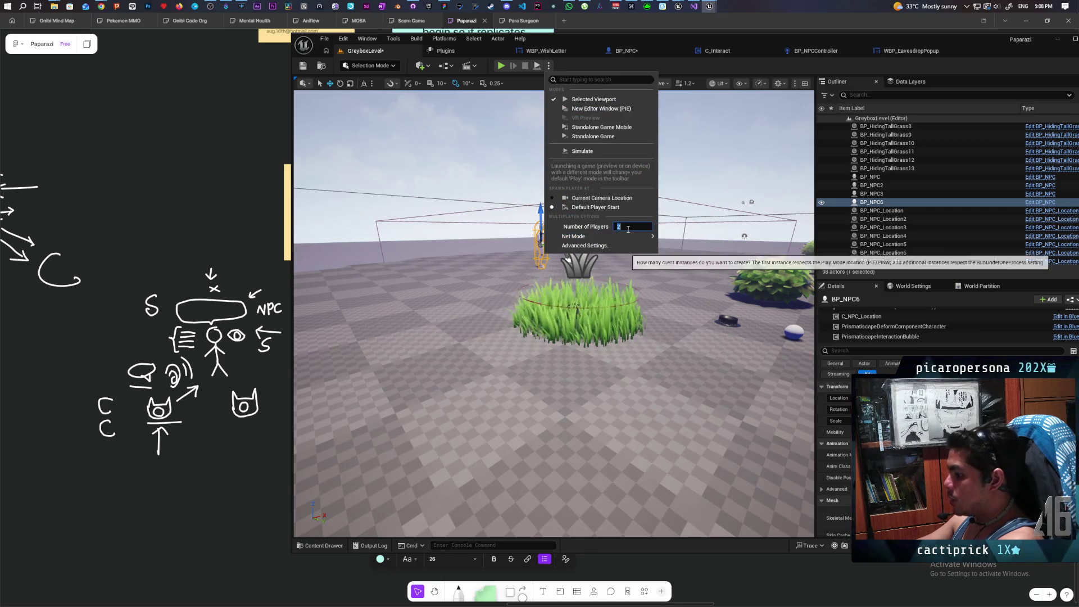
{"action": "left_click", "coordinate": [676, 69]}
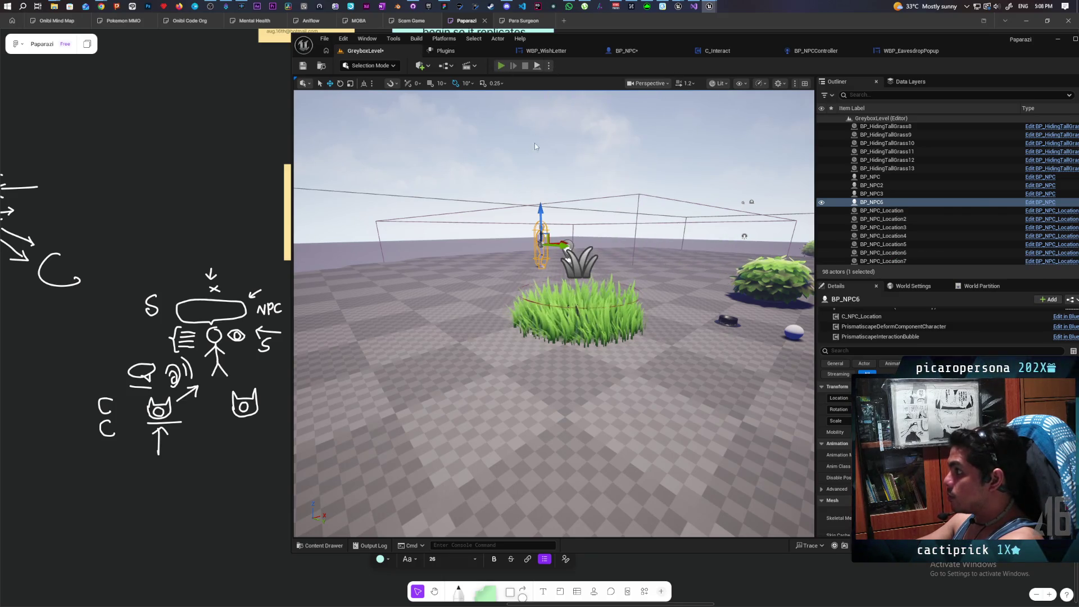
{"action": "left_click", "coordinate": [500, 65]}
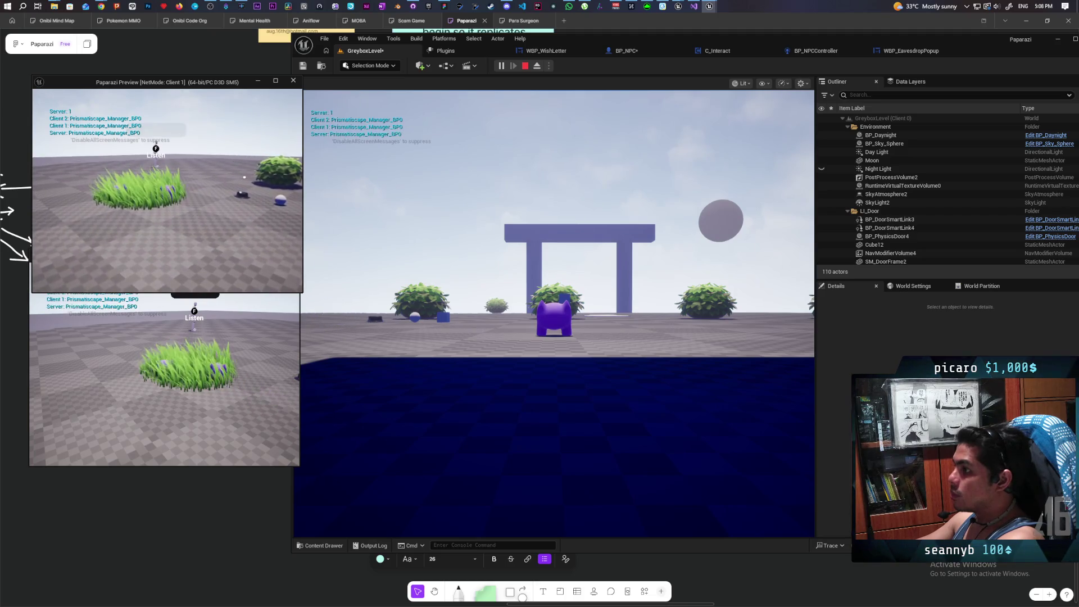
{"action": "left_click", "coordinate": [566, 291]}
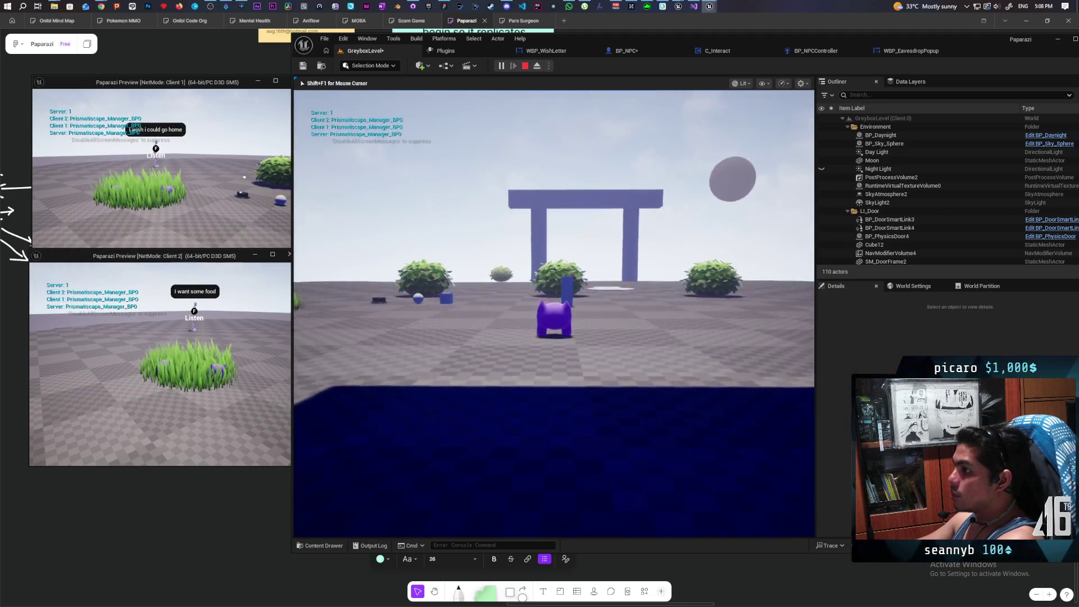
{"action": "key", "text": "w"}
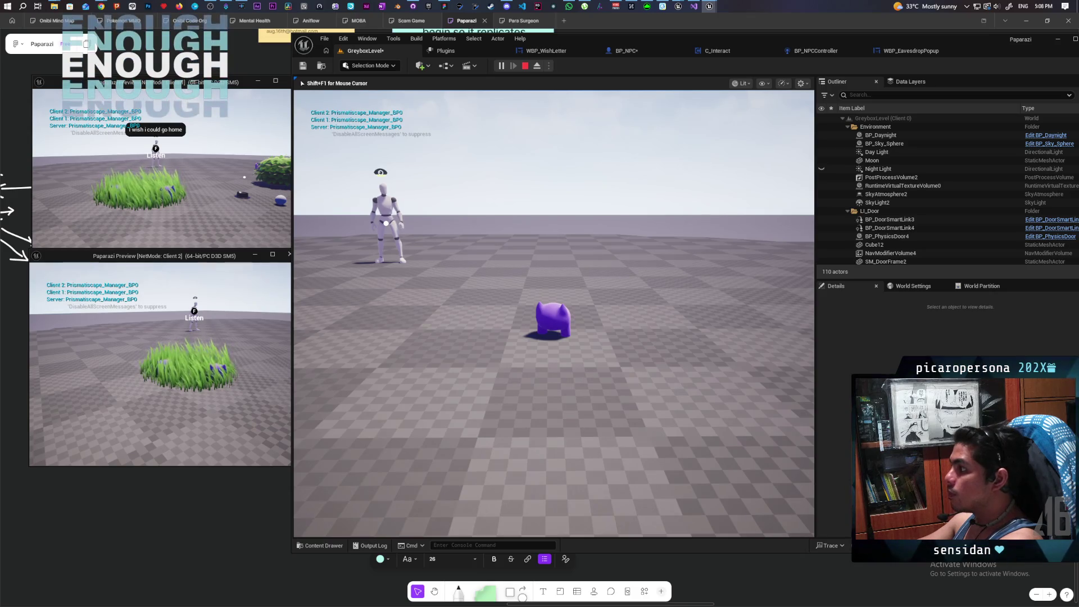
{"action": "key", "text": "Escape"}
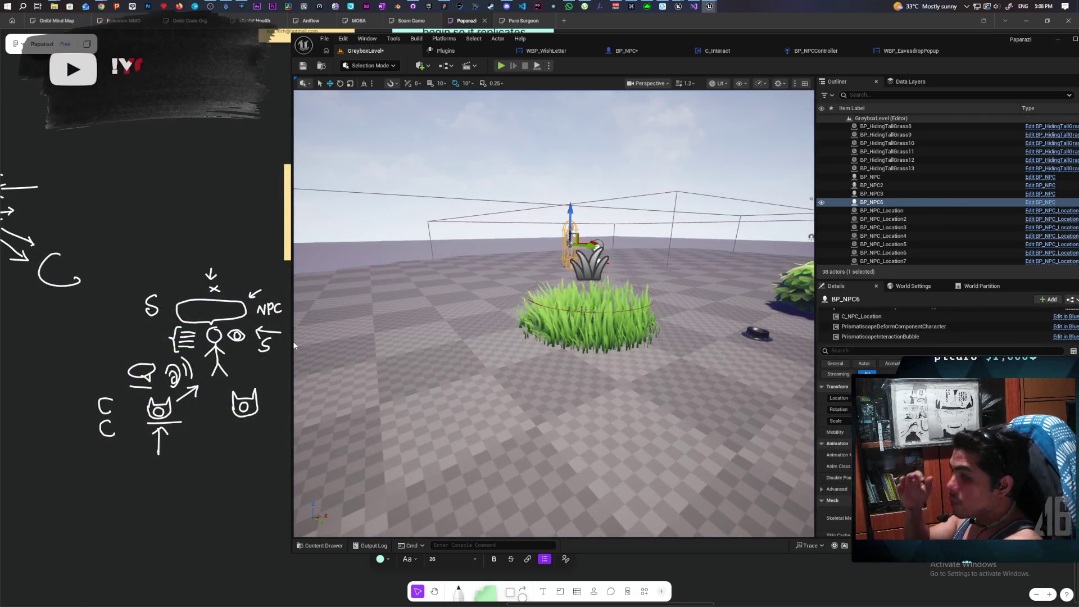
In the BP_NPC event graph, rearrange the On Seen, SET, Branch and Listeners nodes
{"action": "left_click", "coordinate": [911, 50]}
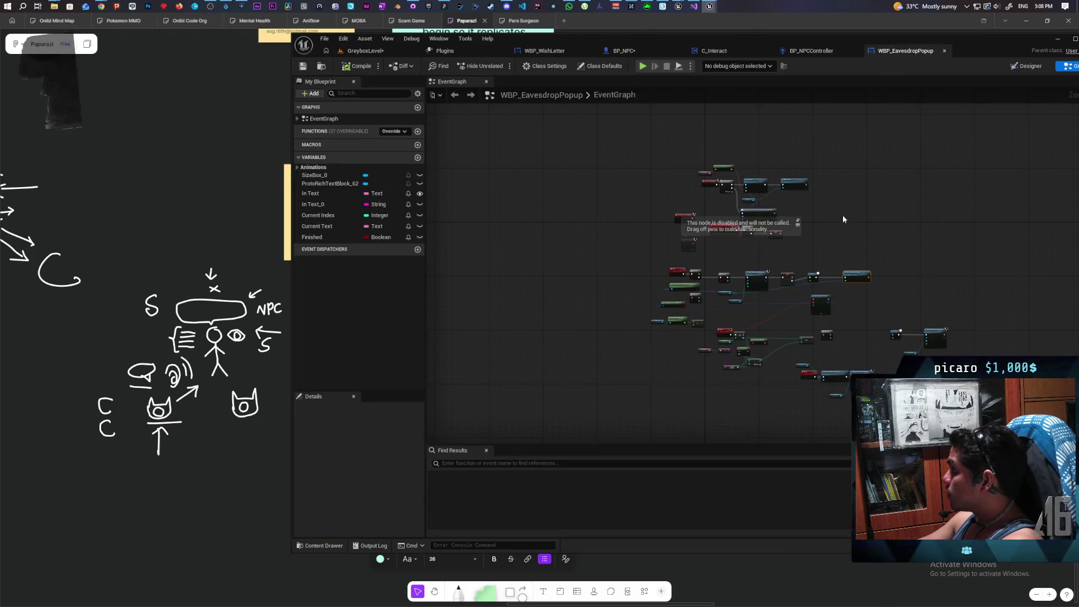
{"action": "left_click", "coordinate": [633, 56]}
{"action": "scroll", "coordinate": [784, 190], "scroll_direction": "down", "scroll_amount": 5}
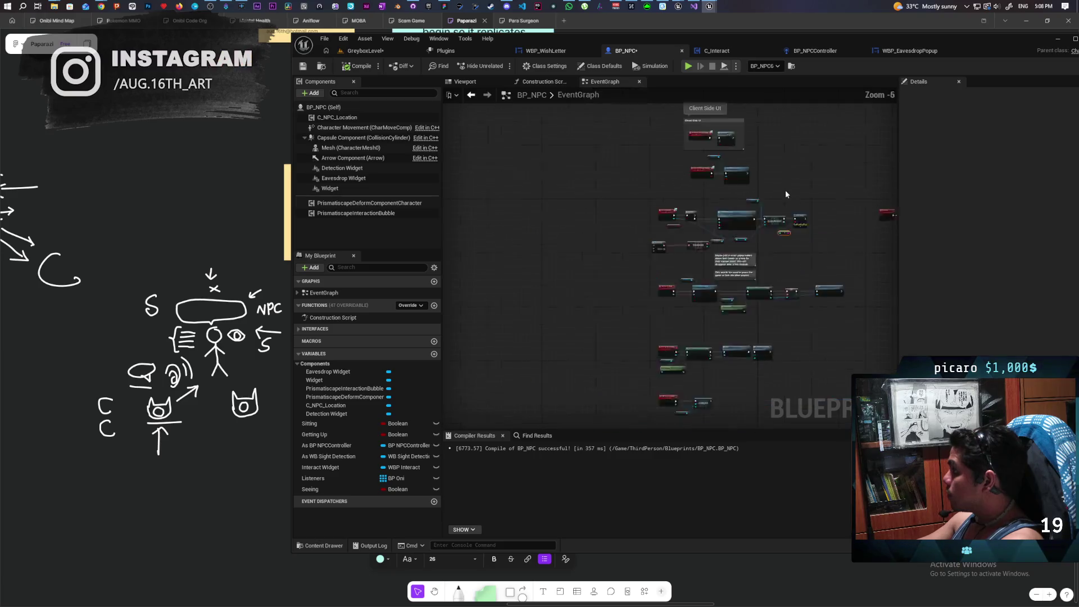
{"action": "scroll", "coordinate": [638, 190], "scroll_direction": "up", "scroll_amount": 2}
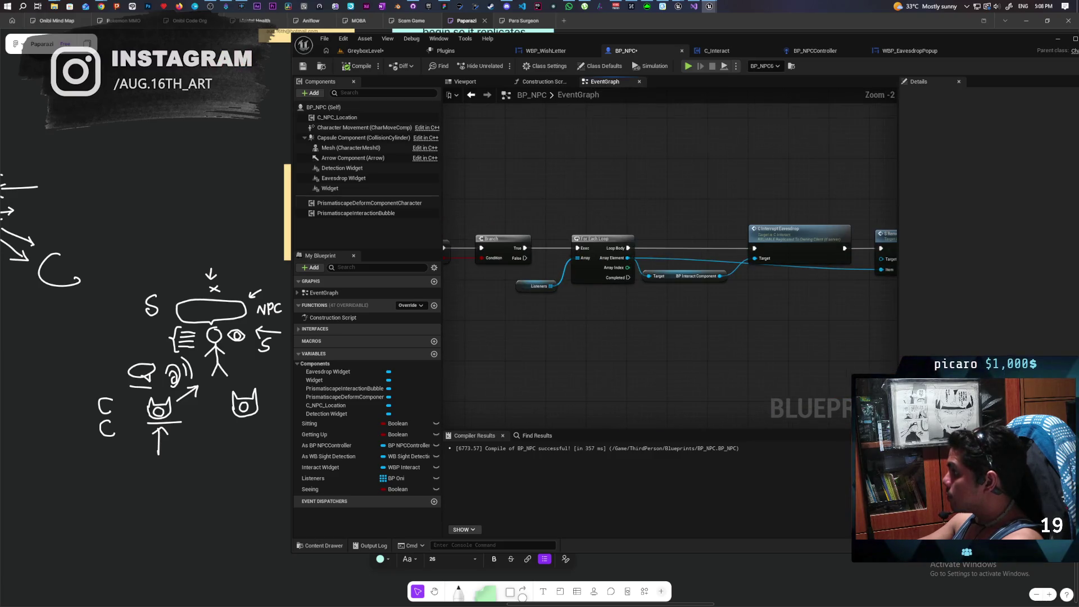
{"action": "scroll", "coordinate": [717, 180], "scroll_direction": "up", "scroll_amount": 2}
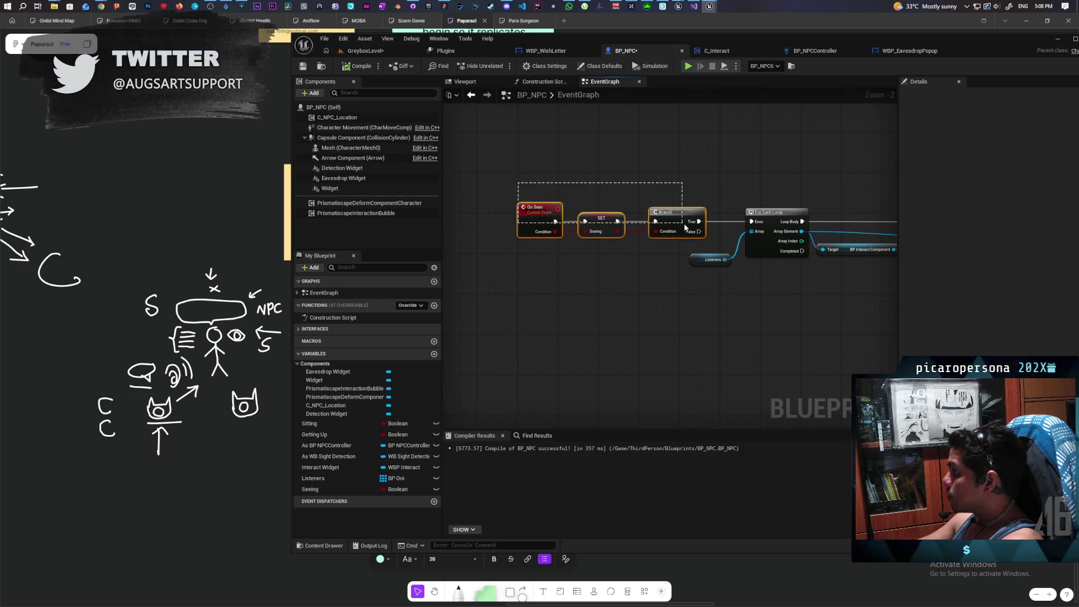
{"action": "left_click_drag", "start_coordinate": [686, 240], "coordinate": [630, 217]}
{"action": "left_click_drag", "start_coordinate": [700, 262], "coordinate": [612, 293]}
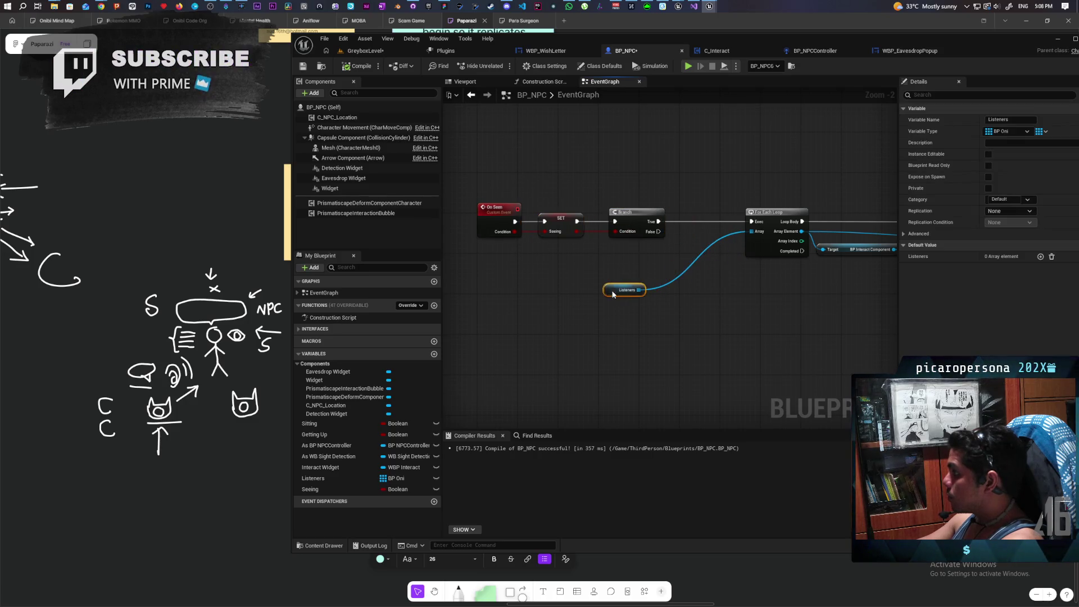
Paste a Print String and add a Length node fed from the Listeners array
{"action": "key", "text": "ctrl+v"}
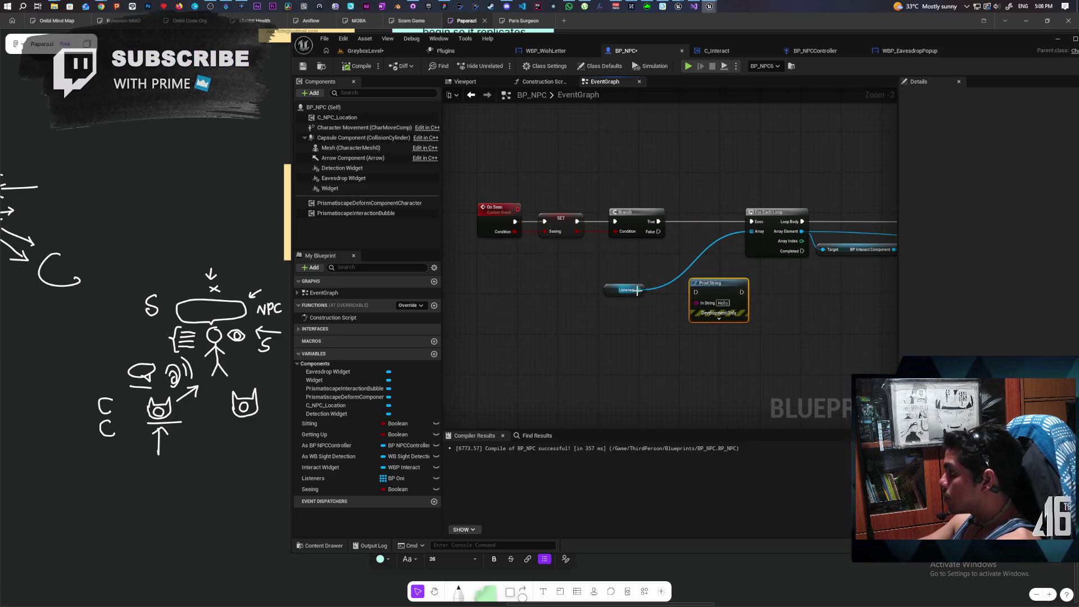
{"action": "left_click_drag", "start_coordinate": [639, 289], "coordinate": [644, 321]}
{"action": "type", "text": "len"}
{"action": "key", "text": "Return"}
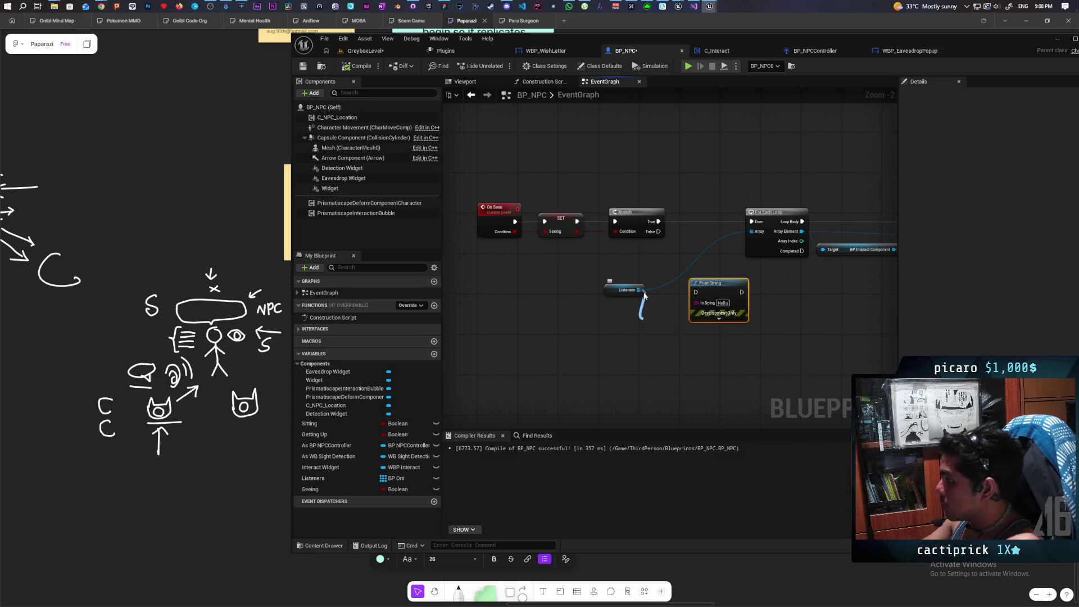
{"action": "mouse_move", "coordinate": [684, 327]}
{"action": "left_mouse_down"}
{"action": "mouse_move", "coordinate": [634, 326]}
{"action": "mouse_move", "coordinate": [696, 303]}
{"action": "mouse_move", "coordinate": [711, 225]}
{"action": "mouse_move", "coordinate": [668, 223]}
{"action": "mouse_move", "coordinate": [751, 221]}
{"action": "left_mouse_up"}
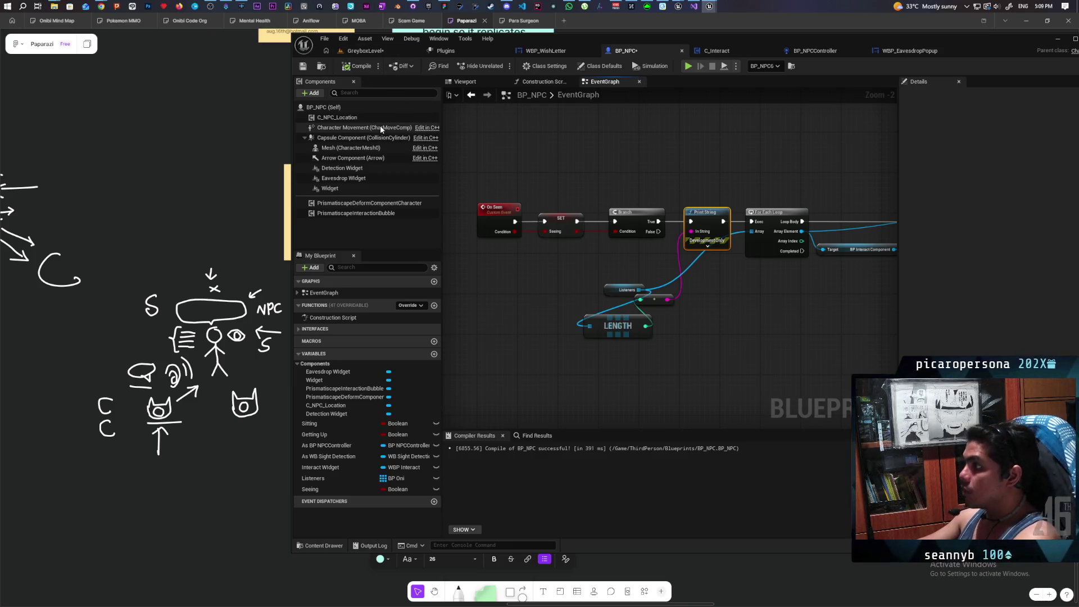
{"action": "mouse_move", "coordinate": [380, 128]}
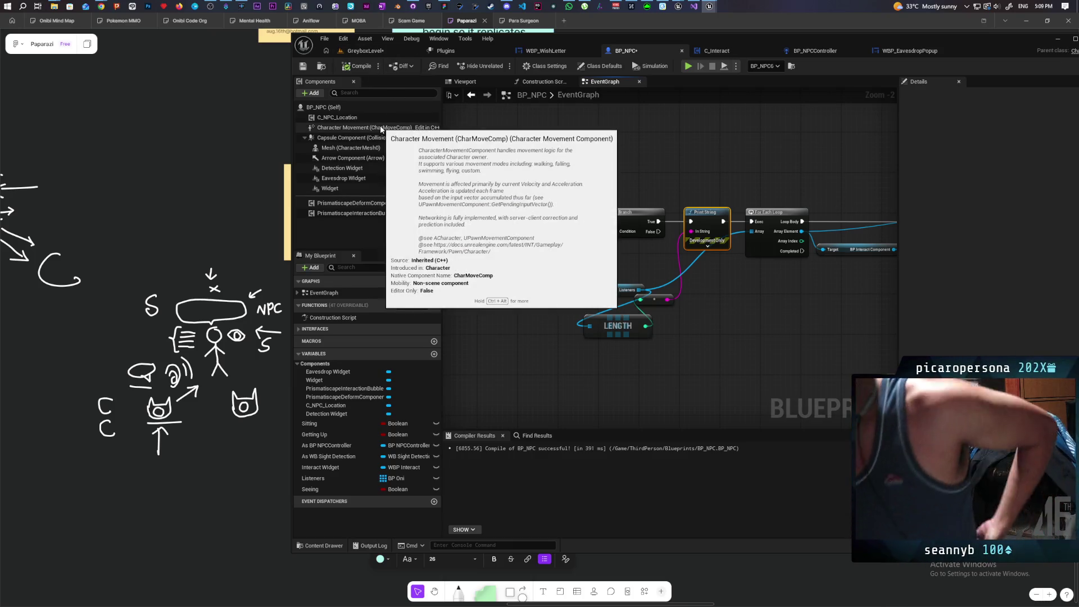
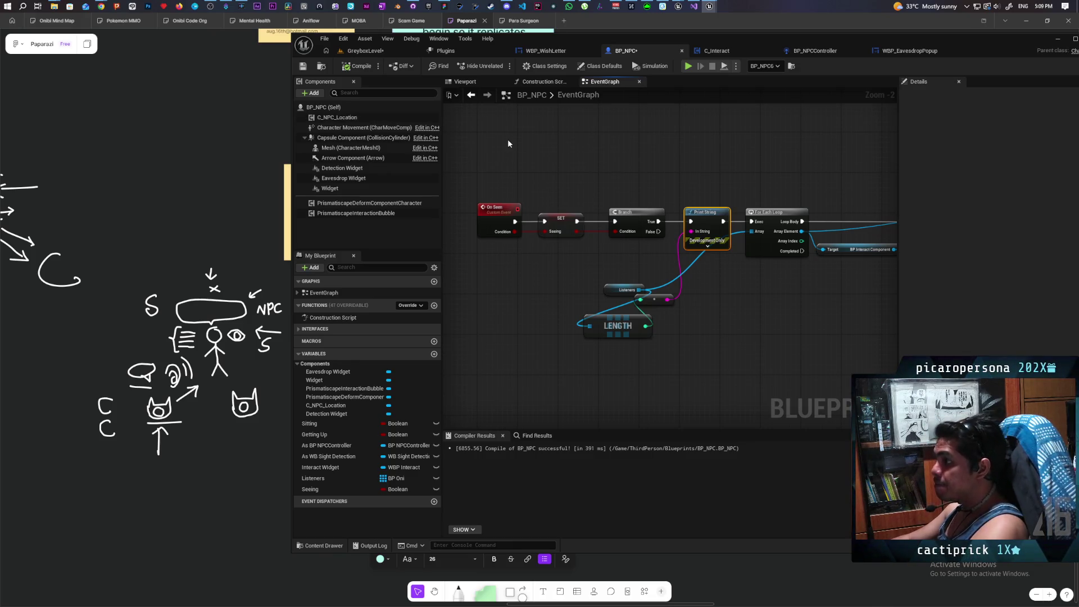
Save BP_NPC and launch a two-client listen-server play test of GreyboxLevel
{"action": "key", "text": "ctrl+s"}
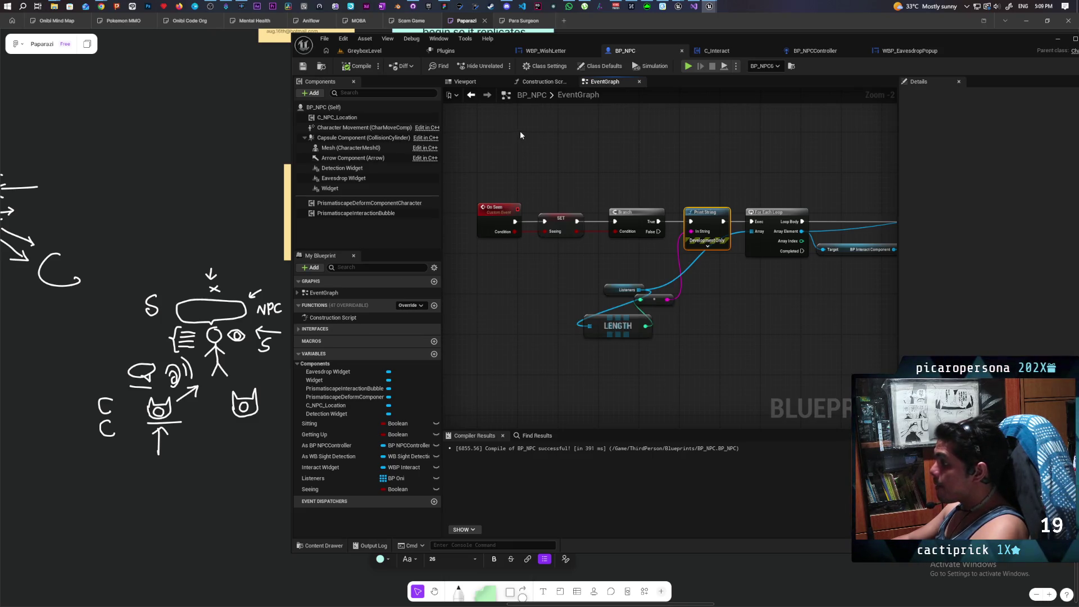
{"action": "left_click", "coordinate": [364, 51]}
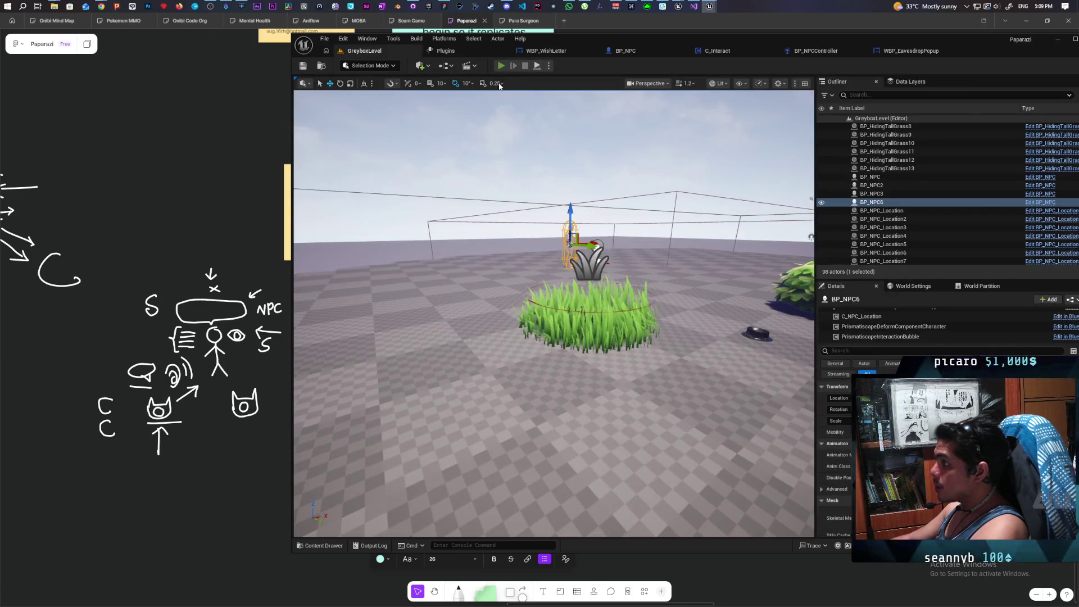
{"action": "left_click", "coordinate": [501, 66]}
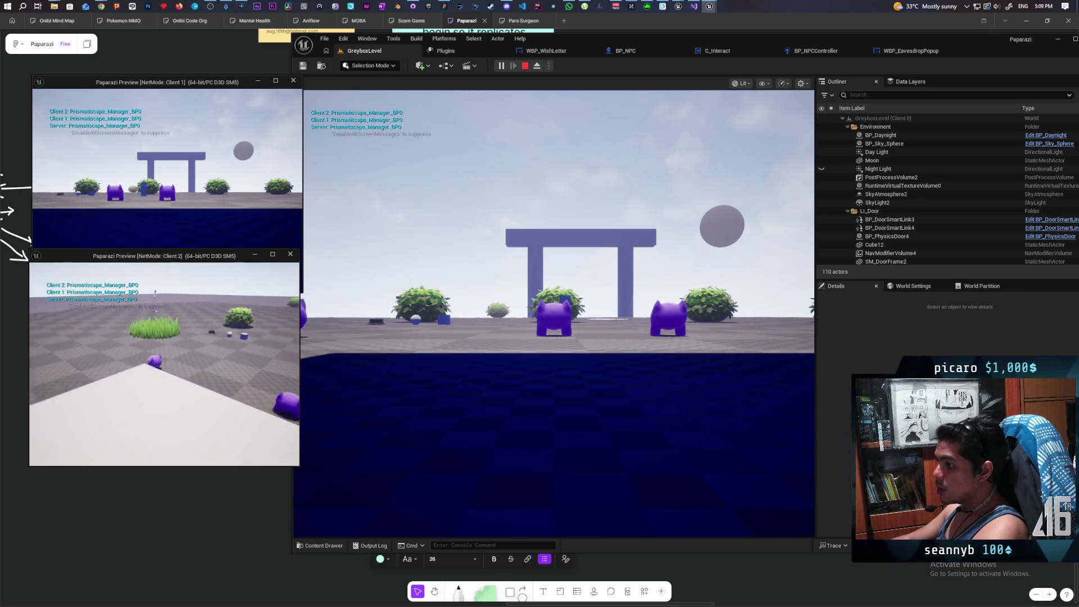
Walk both clients' characters through the grass to eavesdrop on the NPC, then stop the session
{"action": "key", "text": "w"}
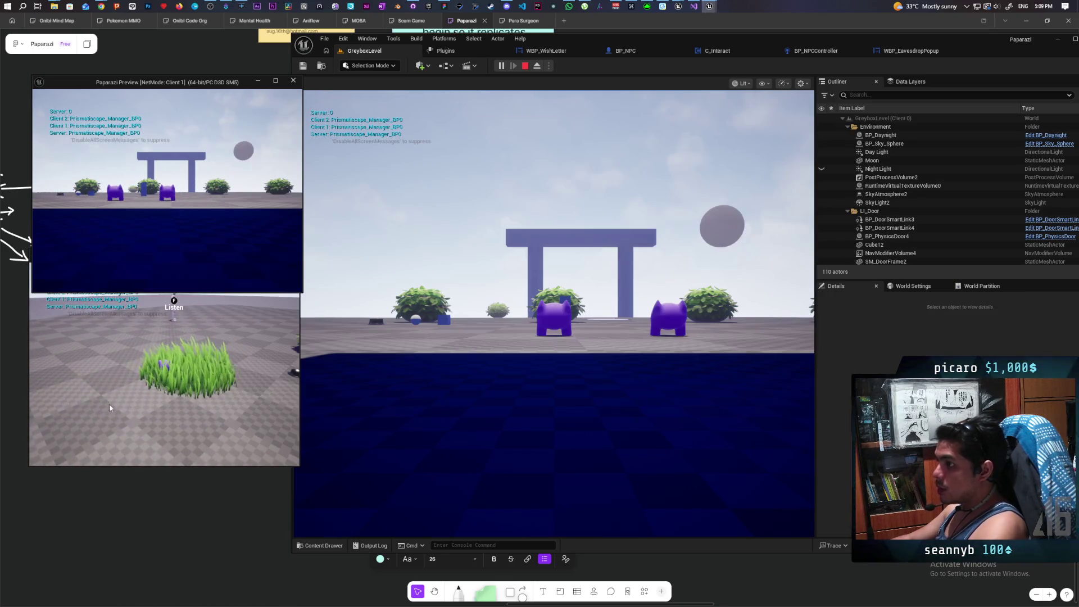
{"action": "key", "text": "w"}
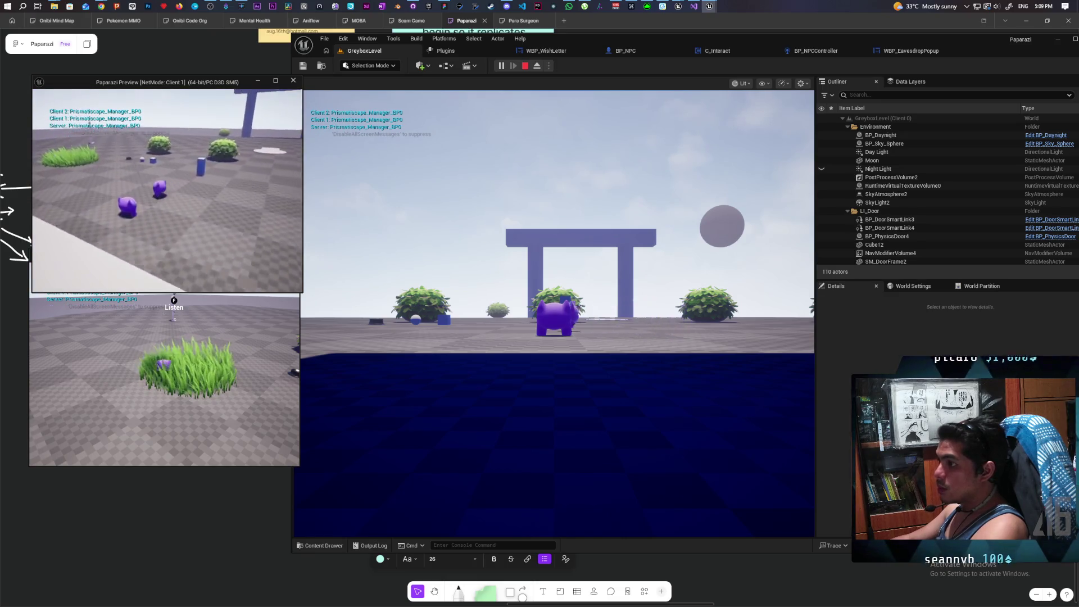
{"action": "key", "text": "w"}
{"action": "key", "text": "alt+Tab"}
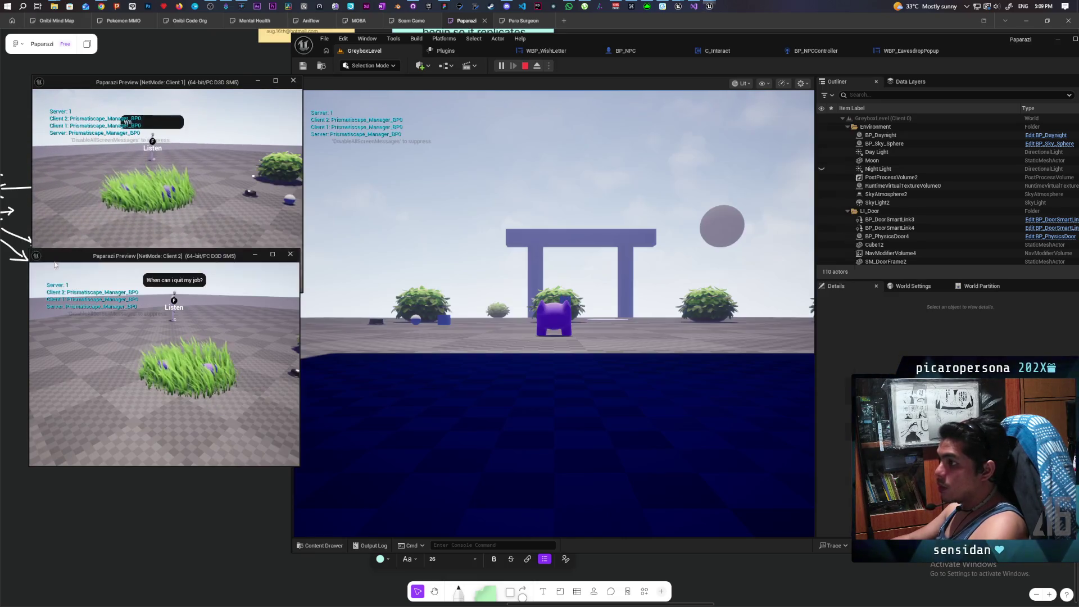
{"action": "left_click", "coordinate": [441, 293]}
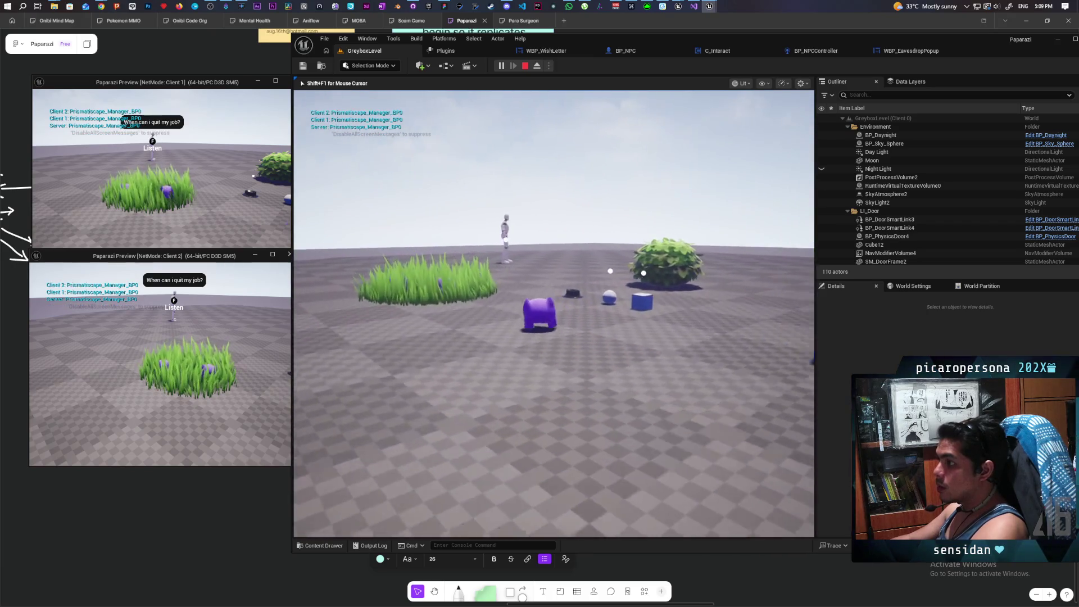
{"action": "key", "text": "w"}
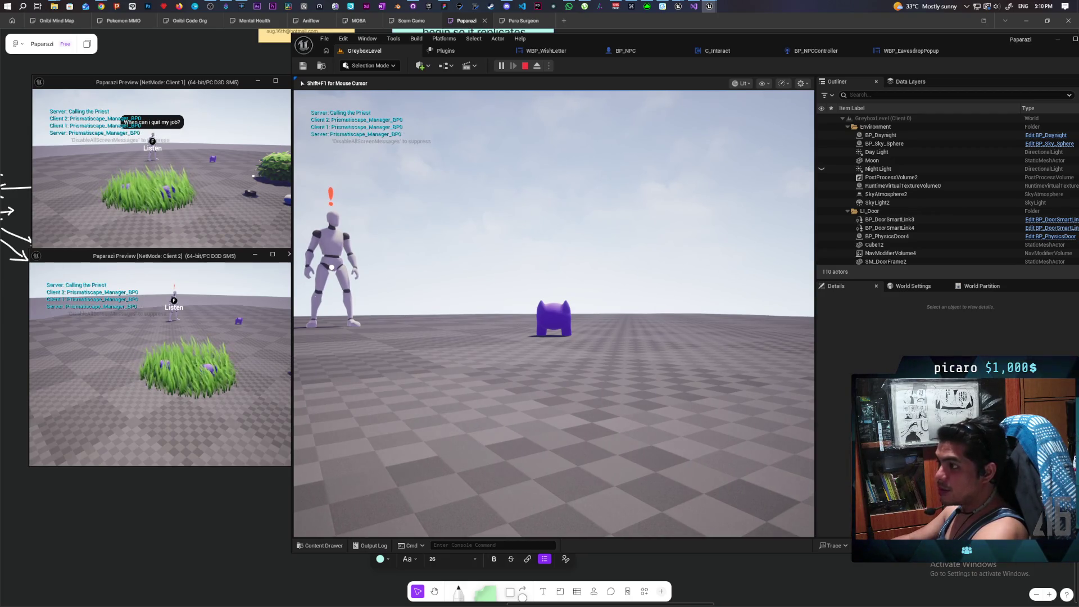
{"action": "key", "text": "Escape"}
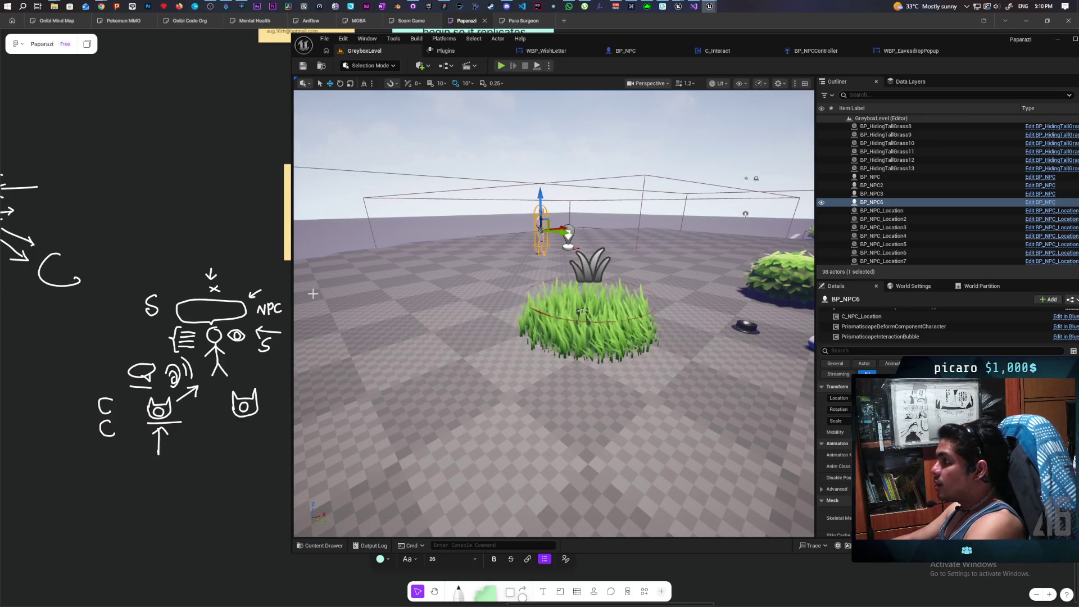
Review the WBP_EavesdropPopup, C_Interact Interrupt Listen and BP_NPCController Perception graphs
{"action": "left_click", "coordinate": [910, 52]}
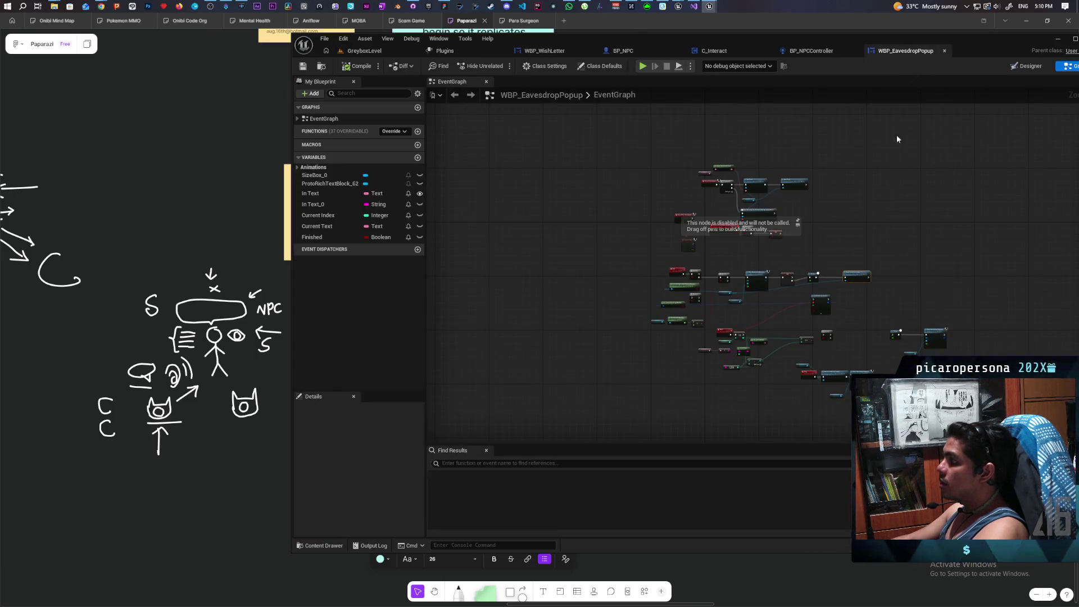
{"action": "scroll", "coordinate": [819, 206], "scroll_direction": "up", "scroll_amount": 5}
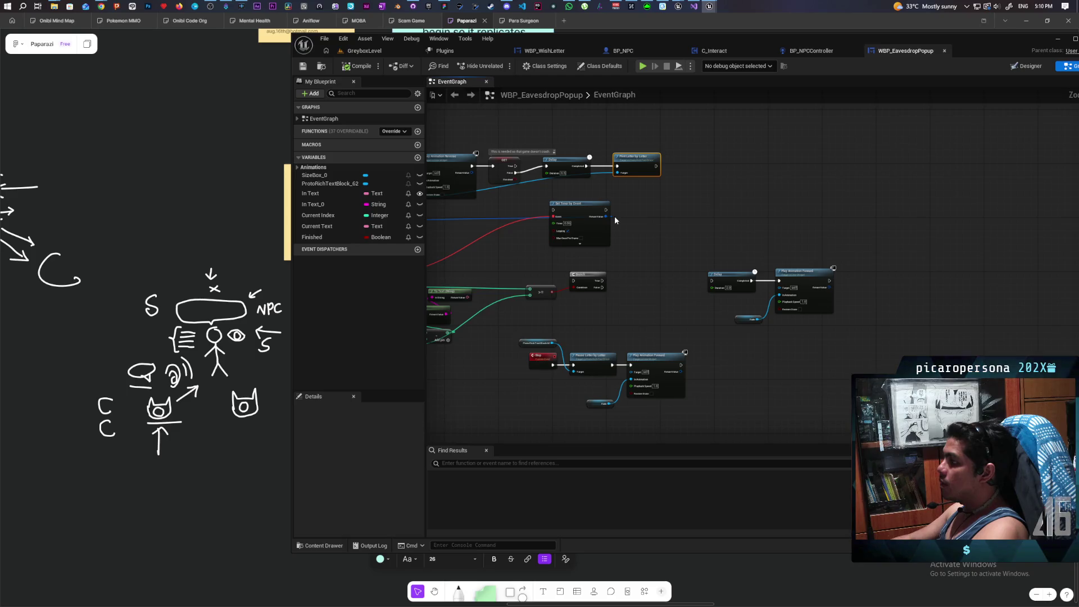
{"action": "left_click_drag", "start_coordinate": [647, 230], "coordinate": [762, 264]}
{"action": "scroll", "coordinate": [762, 264], "scroll_direction": "down", "scroll_amount": 6}
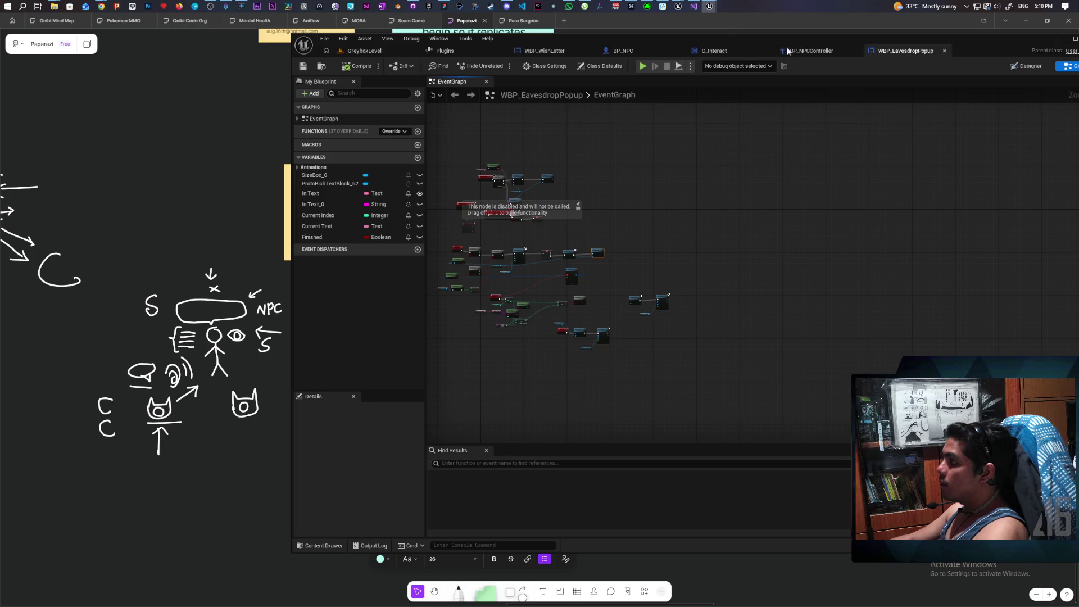
{"action": "left_click", "coordinate": [714, 50]}
{"action": "mouse_move", "coordinate": [763, 167]}
{"action": "left_mouse_down"}
{"action": "mouse_move", "coordinate": [609, 193]}
{"action": "mouse_move", "coordinate": [781, 170]}
{"action": "left_mouse_up"}
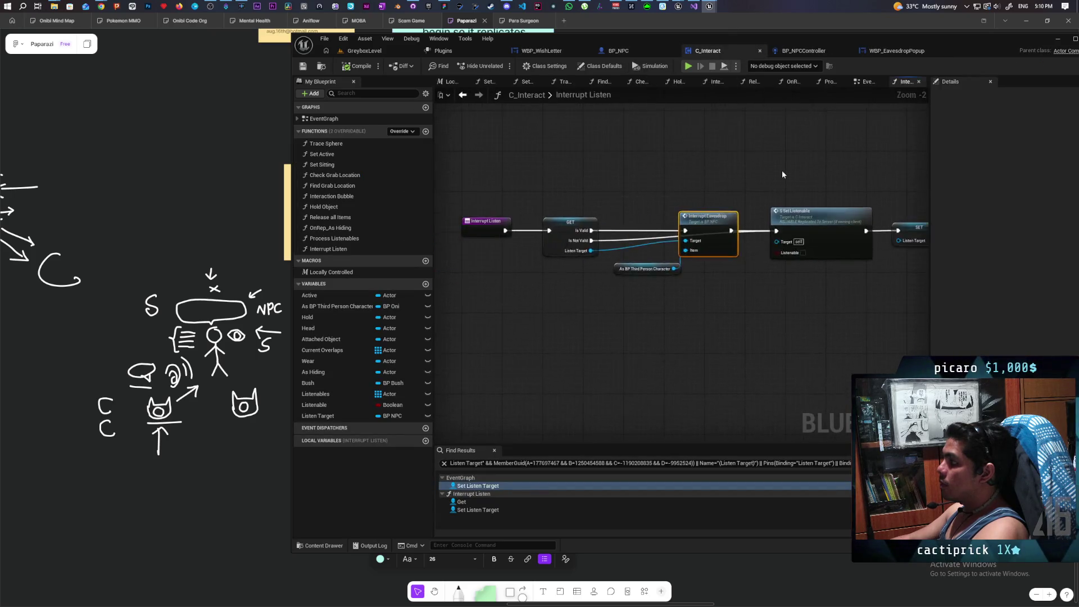
{"action": "scroll", "coordinate": [781, 170], "scroll_direction": "down", "scroll_amount": 3}
{"action": "left_click", "coordinate": [804, 51]}
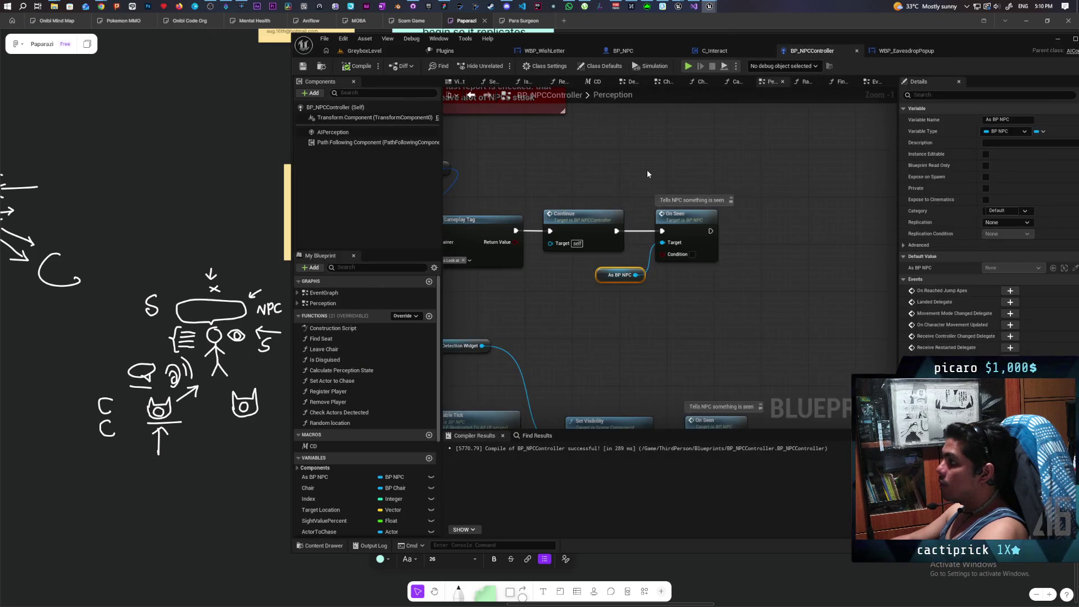
{"action": "scroll", "coordinate": [648, 171], "scroll_direction": "down", "scroll_amount": 5}
Delete the Remove Listener node from the BP_NPC EventGraph and compile
{"action": "left_click", "coordinate": [633, 52]}
{"action": "scroll", "coordinate": [646, 176], "scroll_direction": "down", "scroll_amount": 2}
{"action": "scroll", "coordinate": [669, 161], "scroll_direction": "up", "scroll_amount": 3}
{"action": "mouse_move", "coordinate": [658, 155]}
{"action": "left_mouse_down"}
{"action": "mouse_move", "coordinate": [667, 175]}
{"action": "mouse_move", "coordinate": [650, 211]}
{"action": "left_mouse_up"}
{"action": "left_click", "coordinate": [778, 230]}
{"action": "key", "text": "Delete"}
{"action": "left_click_drag", "start_coordinate": [559, 242], "coordinate": [730, 270]}
{"action": "left_click", "coordinate": [359, 66]}
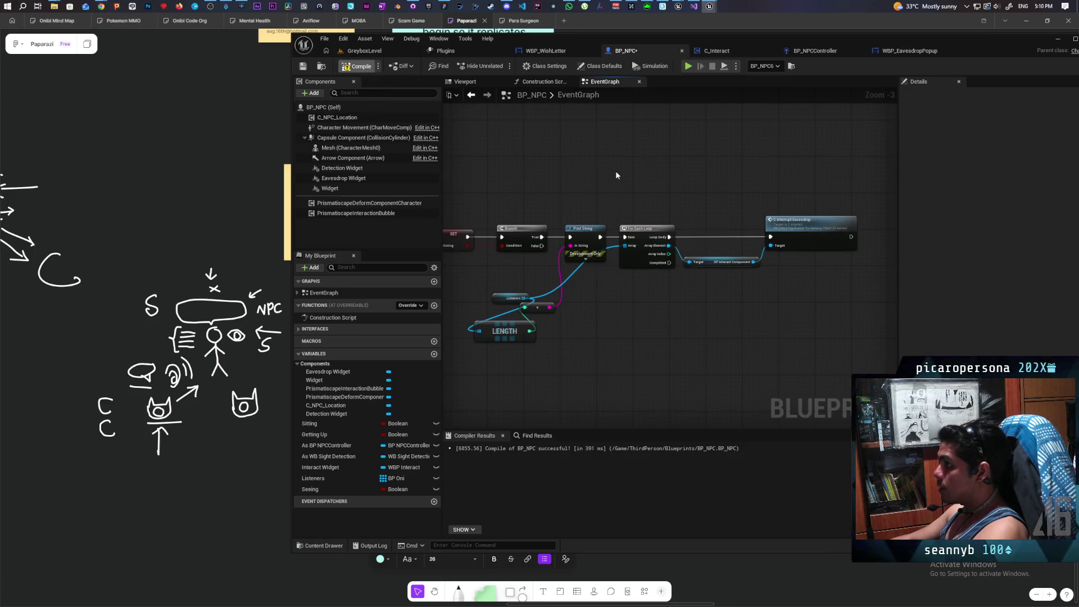
Save BP_NPC, reposition the multiply and Listeners nodes, and start a new GreyboxLevel multiplayer test
{"action": "key", "text": "ctrl+s"}
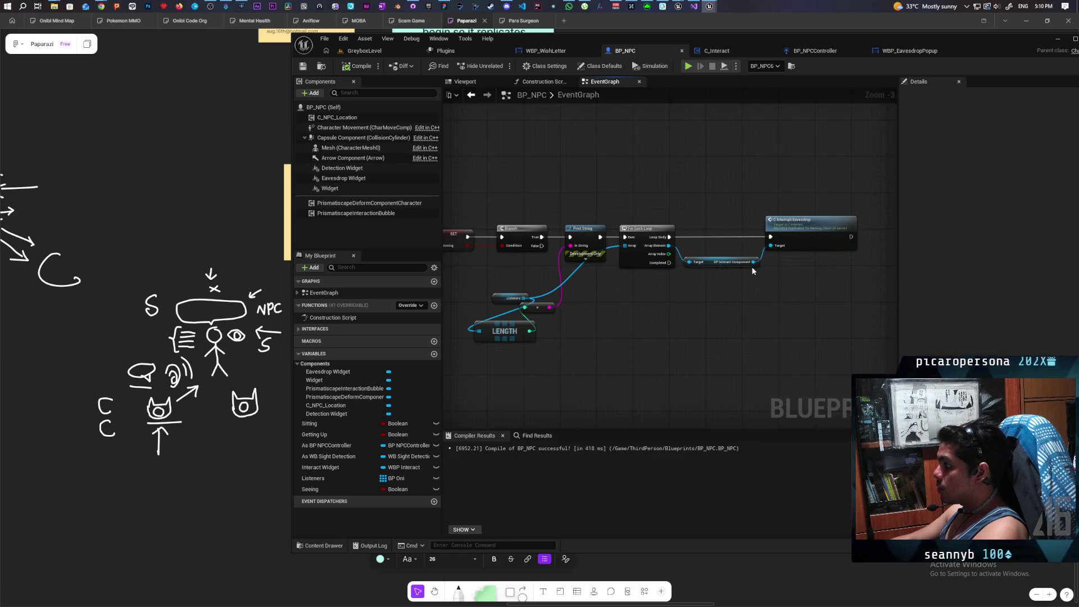
{"action": "left_click_drag", "start_coordinate": [539, 311], "coordinate": [594, 311]}
{"action": "mouse_move", "coordinate": [512, 302]}
{"action": "left_mouse_down"}
{"action": "mouse_move", "coordinate": [481, 293]}
{"action": "mouse_move", "coordinate": [508, 325]}
{"action": "mouse_move", "coordinate": [534, 317]}
{"action": "left_mouse_up"}
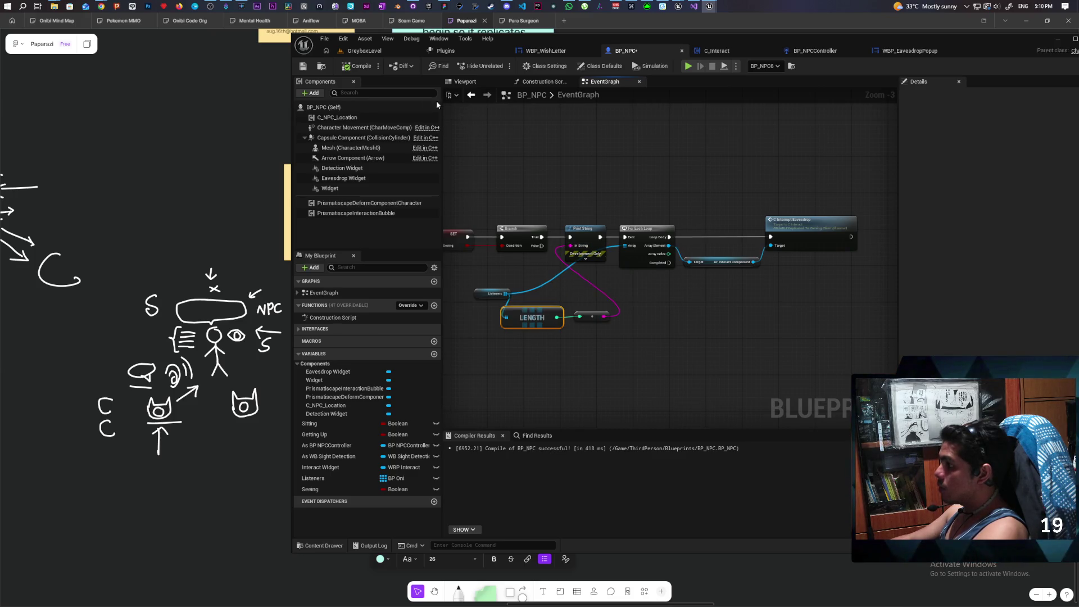
{"action": "left_click", "coordinate": [364, 50]}
{"action": "key", "text": "alt+p"}
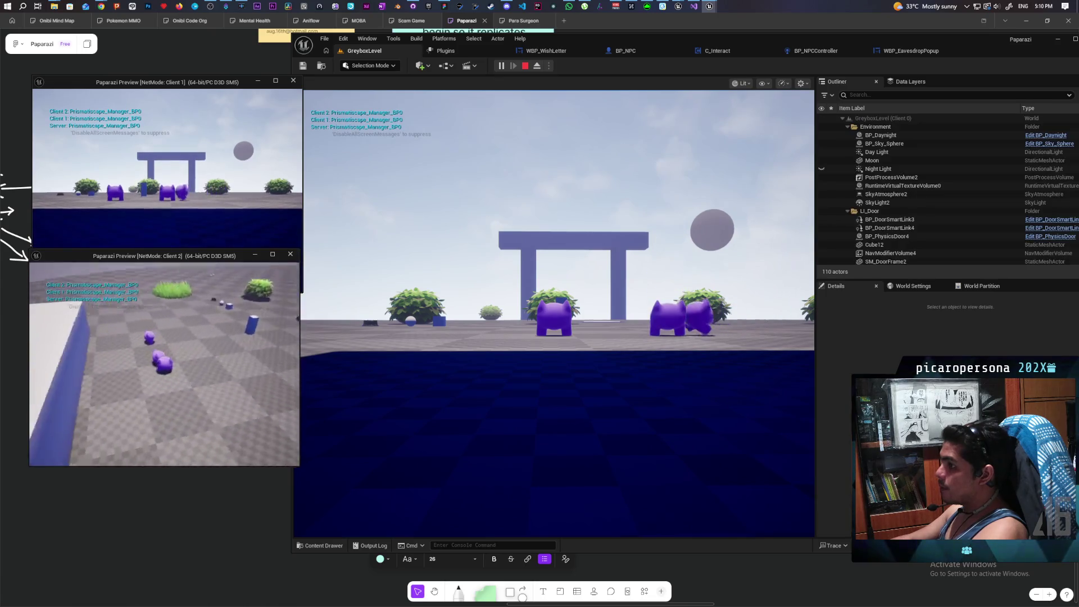
Walk both clients to the NPC, see the 'I want some food' popup, then end the test
{"action": "key", "text": "w"}
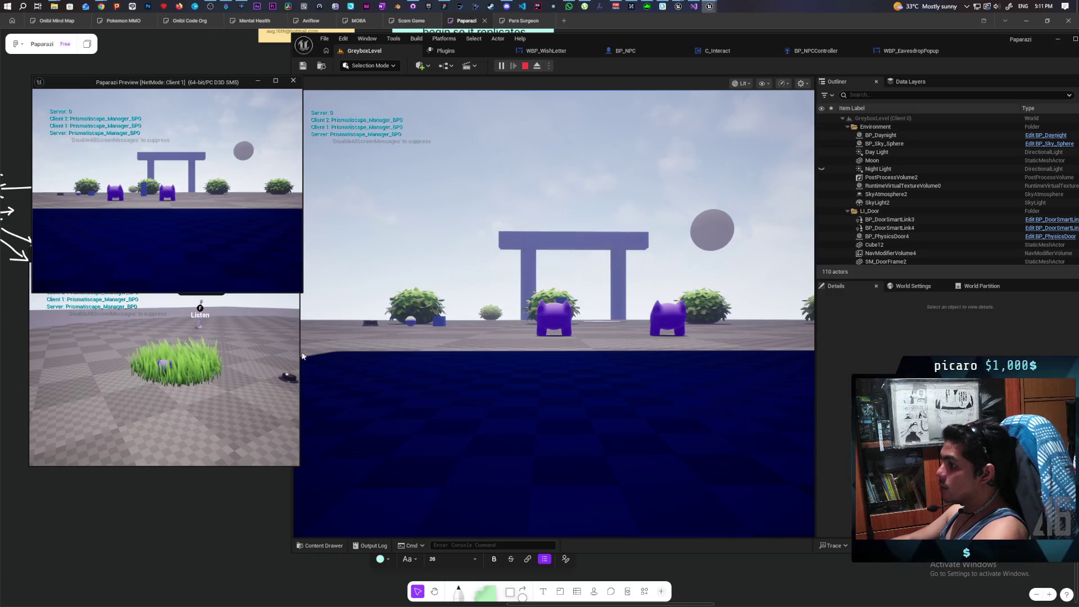
{"action": "key", "text": "w"}
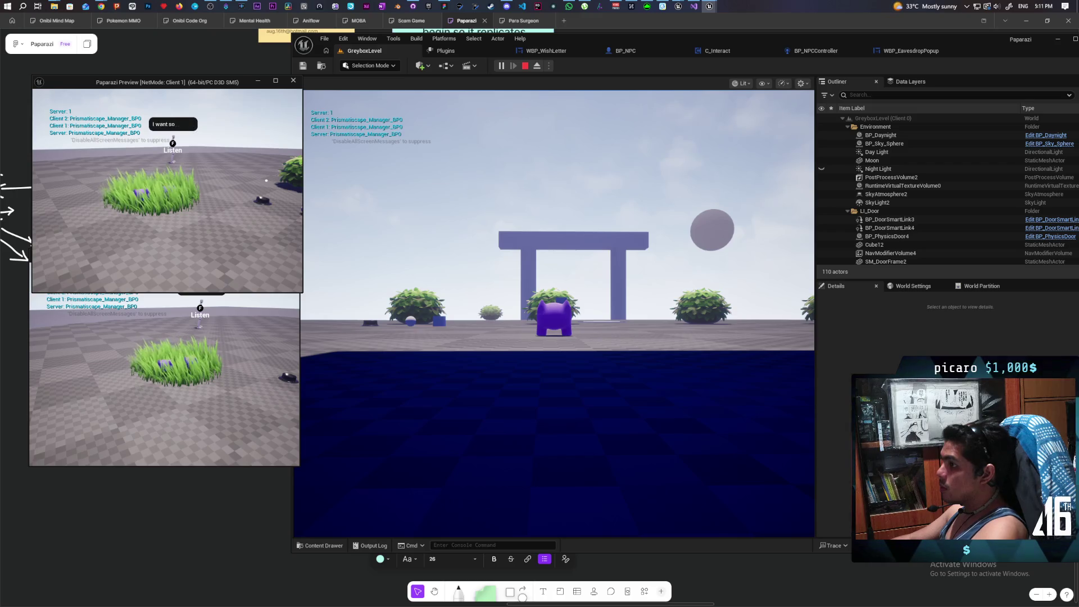
{"action": "left_click", "coordinate": [636, 141]}
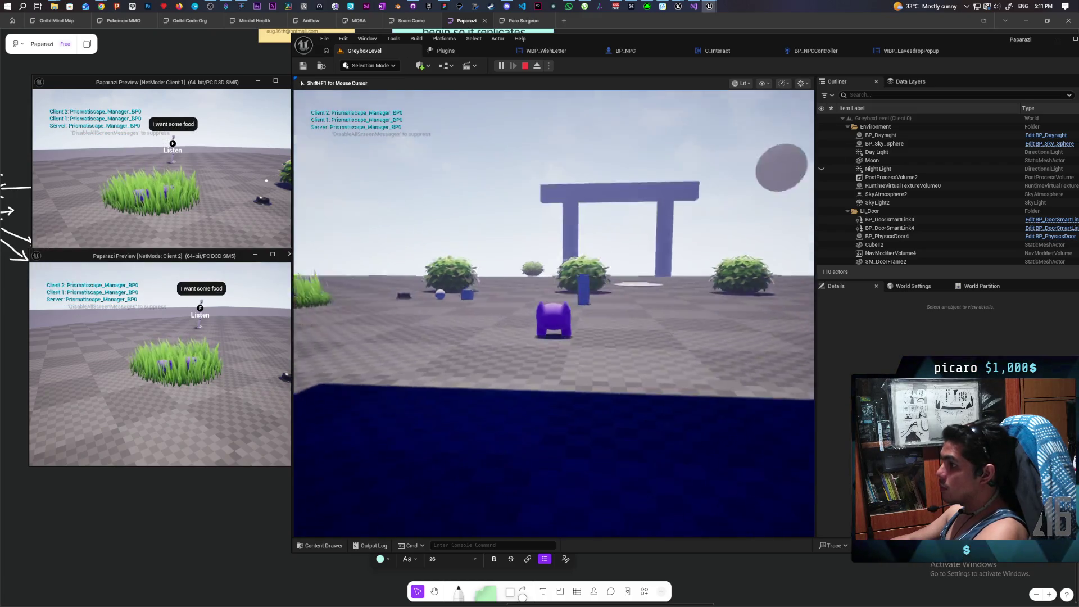
{"action": "key", "text": "w"}
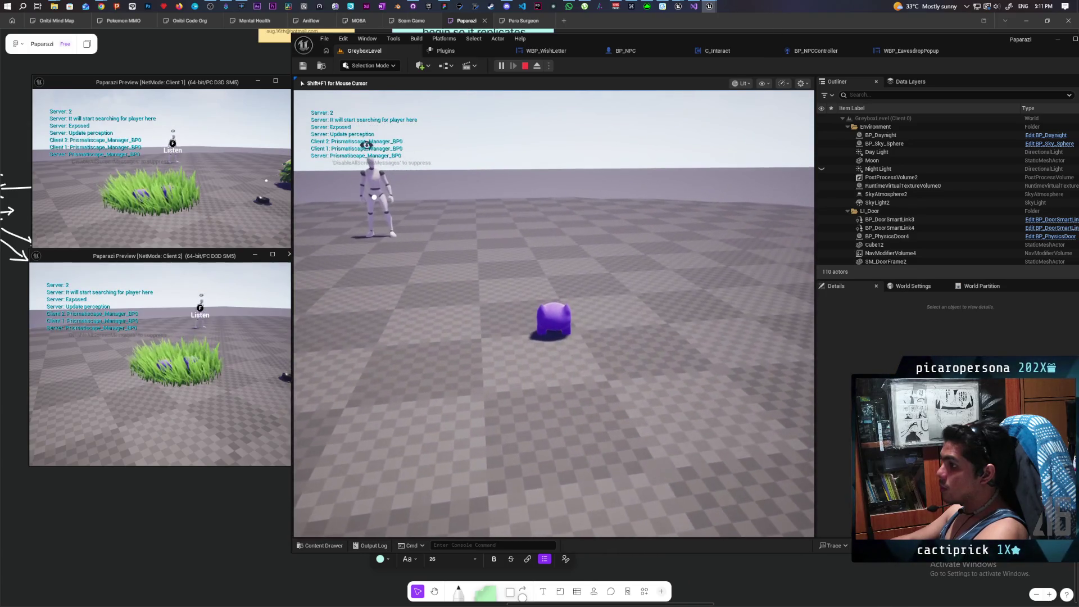
{"action": "key", "text": "s"}
{"action": "key", "text": "w"}
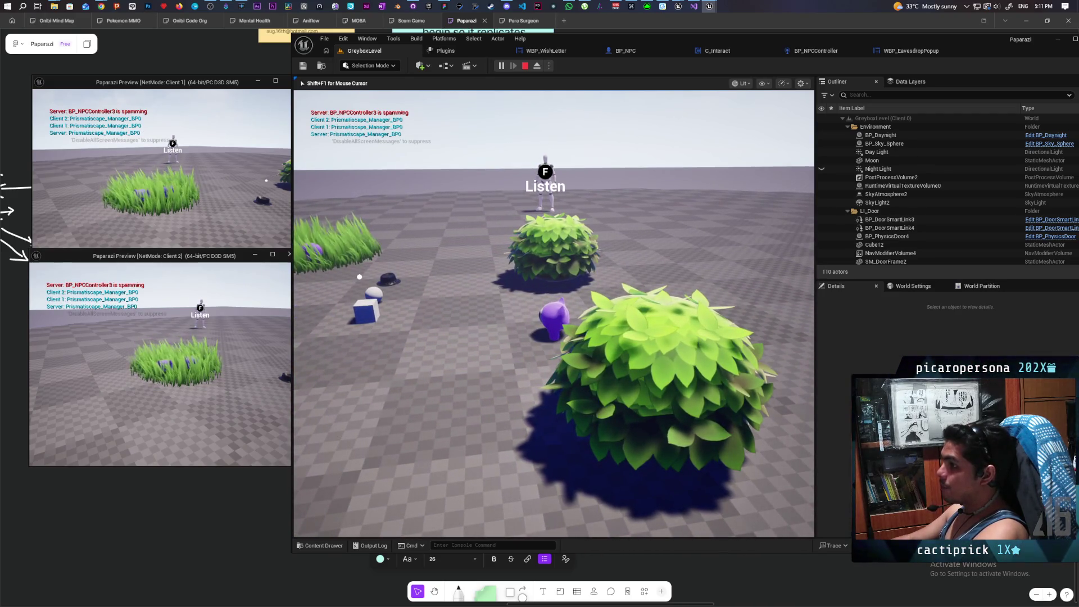
{"action": "key", "text": "Escape"}
{"action": "left_click", "coordinate": [895, 55]}
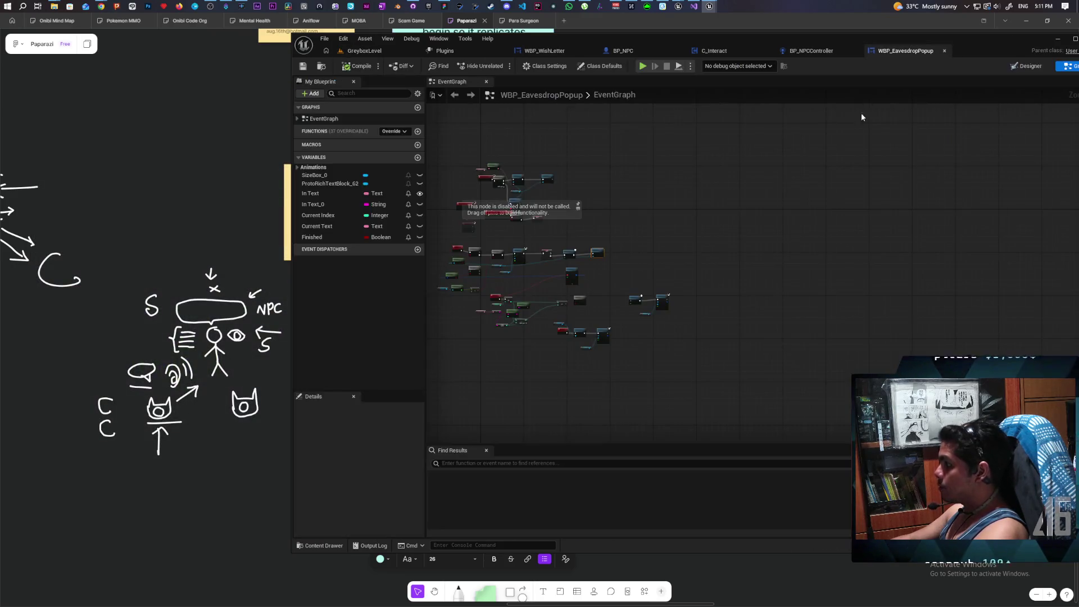
Disconnect and delete the Print String and append debug nodes in the BP_NPC EventGraph
{"action": "left_click", "coordinate": [624, 50]}
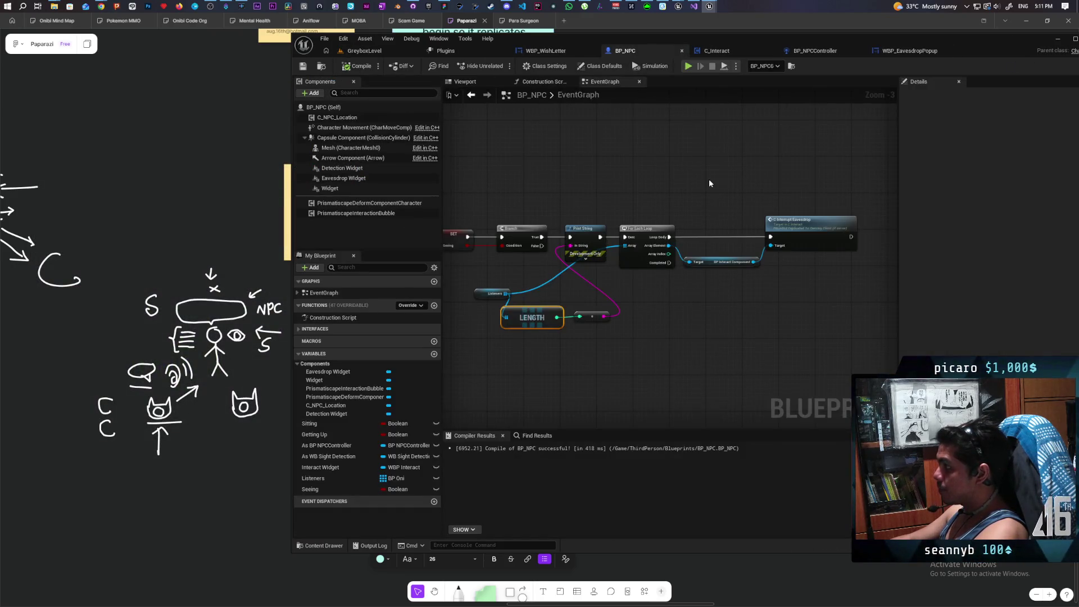
{"action": "scroll", "coordinate": [709, 183], "scroll_direction": "up", "scroll_amount": 1}
{"action": "left_click_drag", "start_coordinate": [573, 223], "coordinate": [631, 190]}
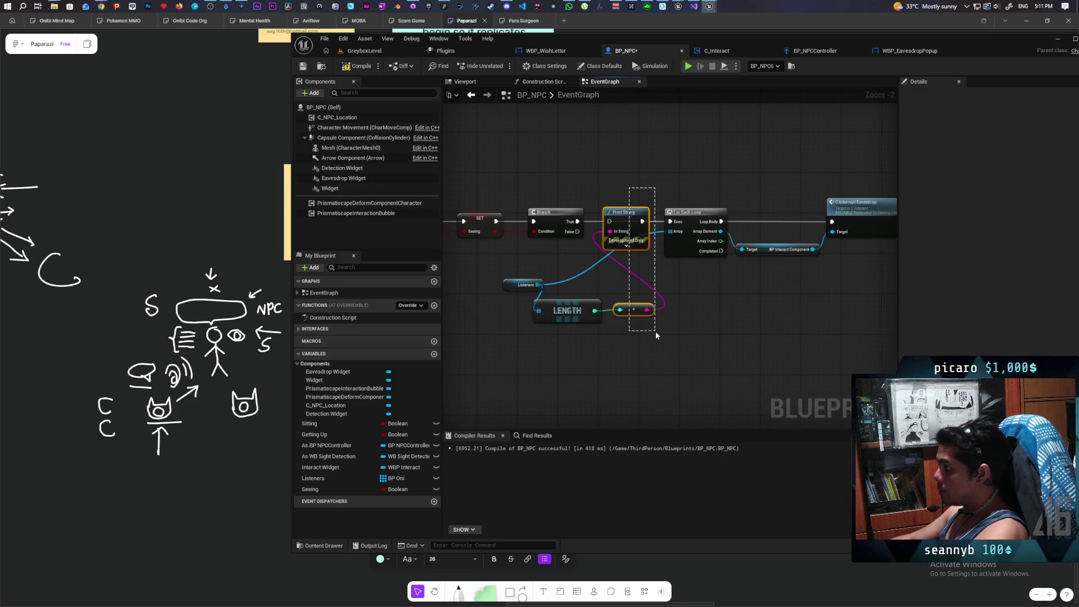
{"action": "key", "text": "Delete"}
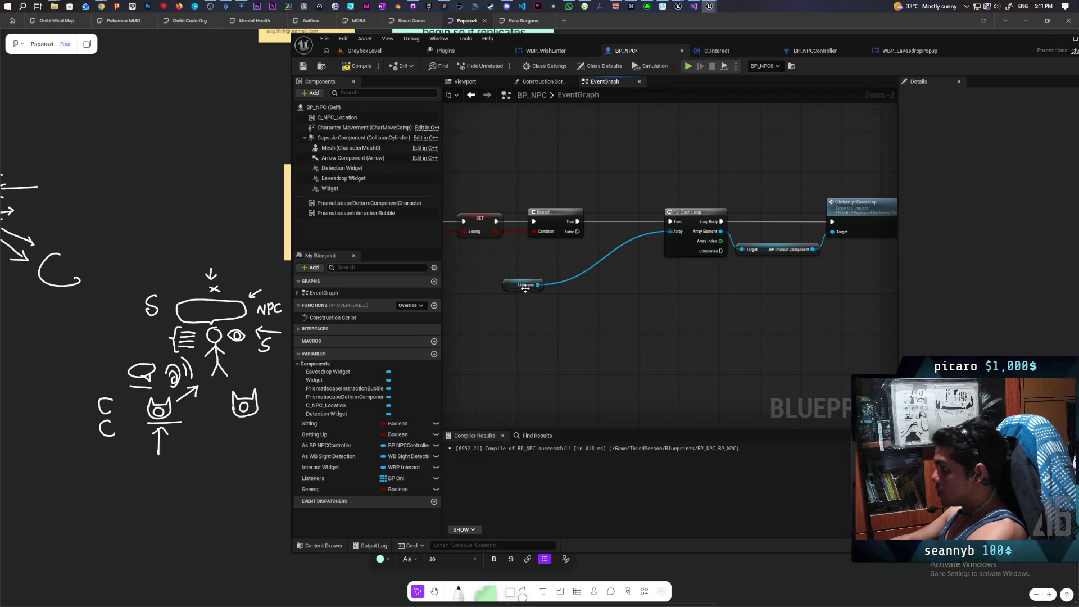
Delete the remaining Print String node, save BP_NPC, and switch over to GitHub Desktop
{"action": "left_click", "coordinate": [532, 282]}
{"action": "scroll", "coordinate": [580, 301], "scroll_direction": "down", "scroll_amount": 4}
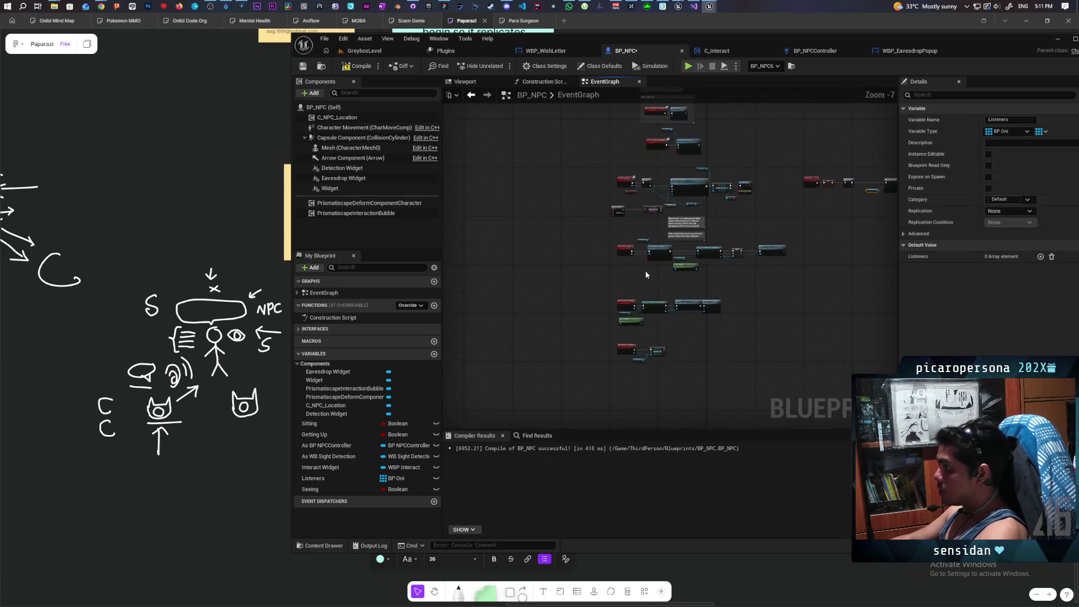
{"action": "scroll", "coordinate": [666, 276], "scroll_direction": "up", "scroll_amount": 3}
{"action": "left_click", "coordinate": [730, 258]}
{"action": "key", "text": "Delete"}
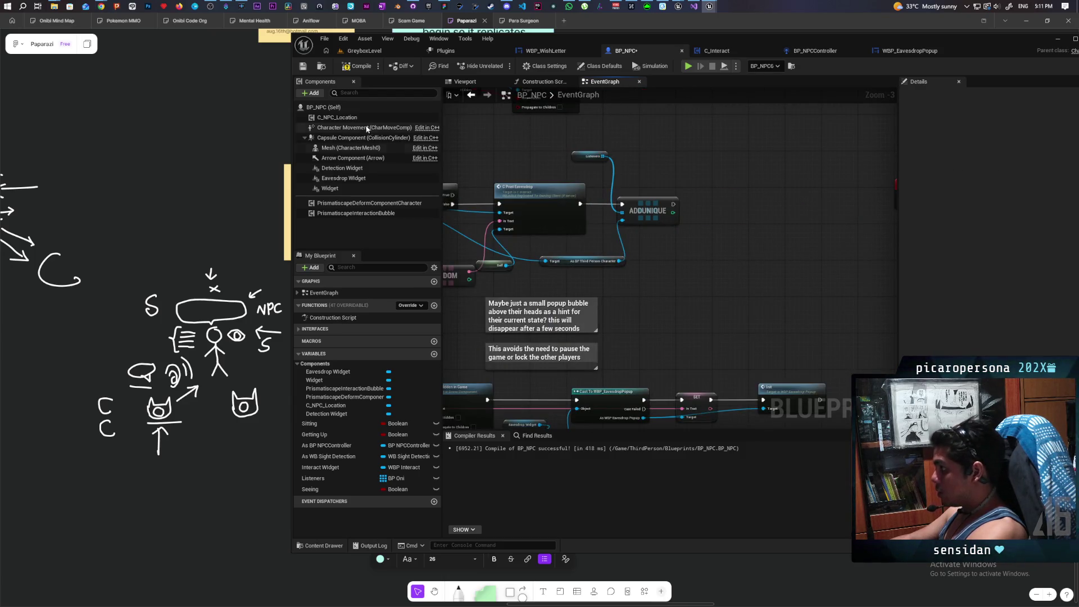
{"action": "key", "text": "ctrl+s"}
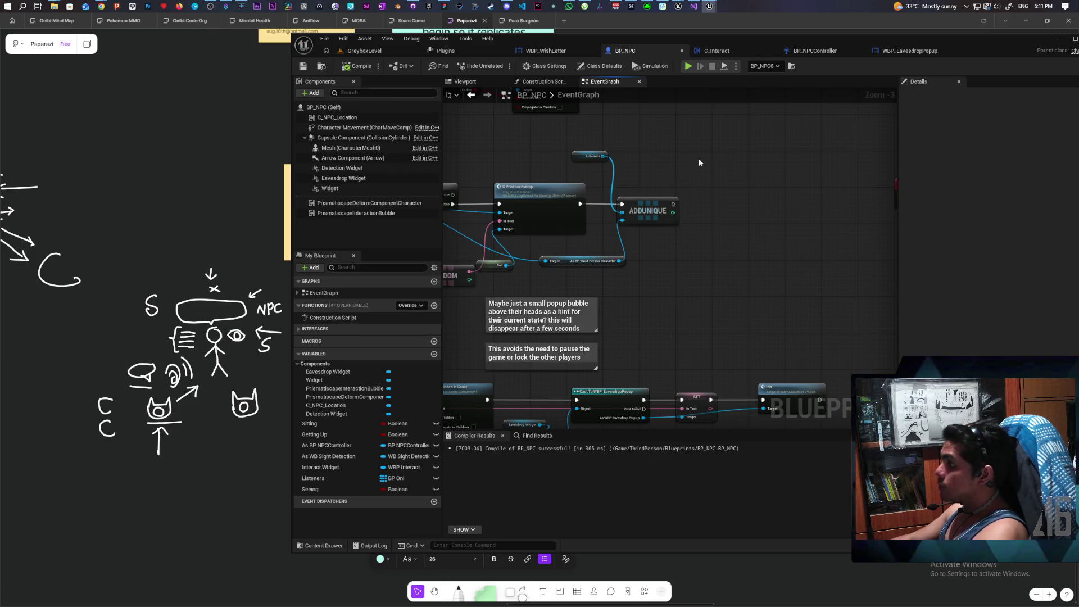
{"action": "left_click", "coordinate": [395, 50]}
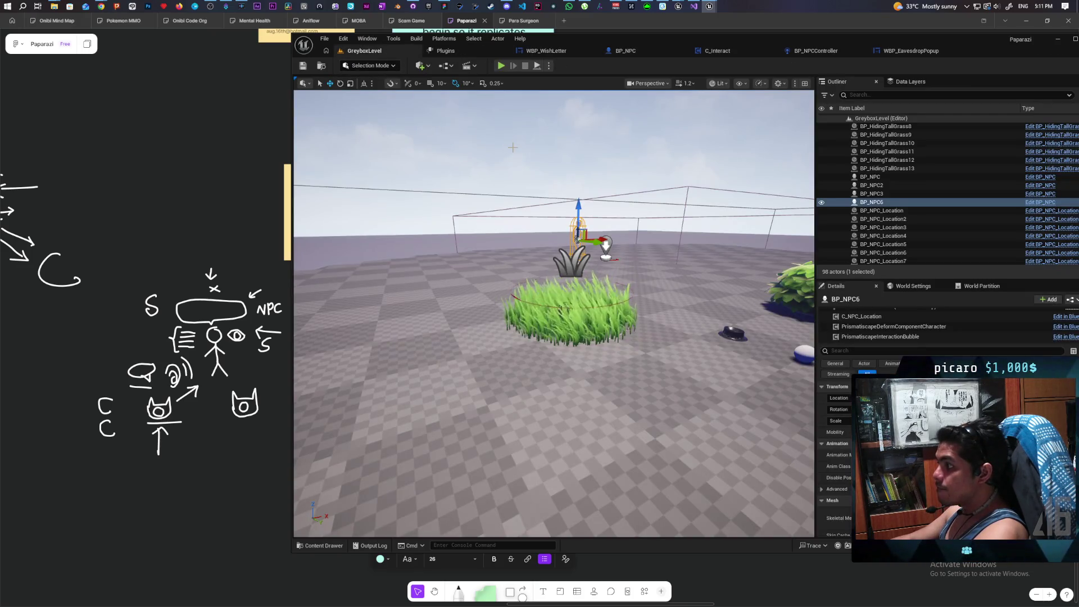
{"action": "key", "text": "alt+Tab"}
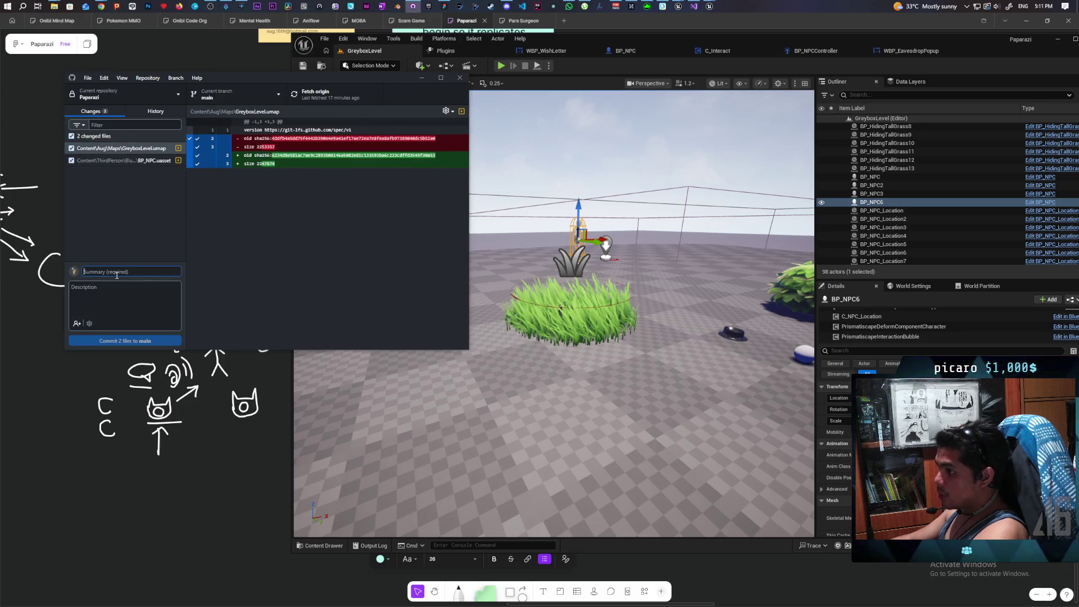
Commit the two changed files to main as 'fixed interrupt' and push to origin
{"action": "type", "text": "fixed interrupt"}
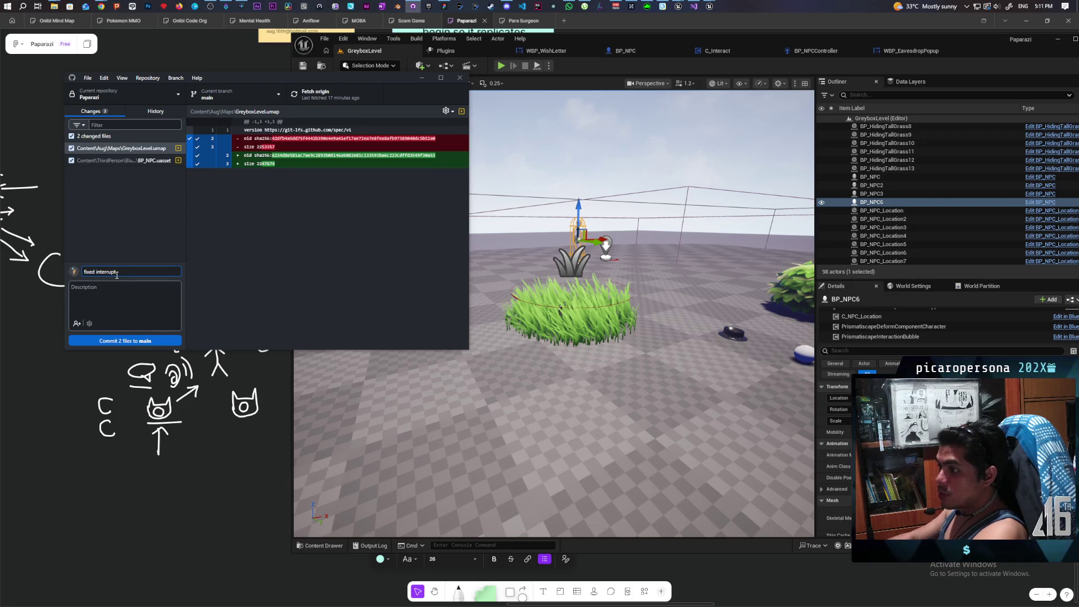
{"action": "left_click", "coordinate": [131, 341]}
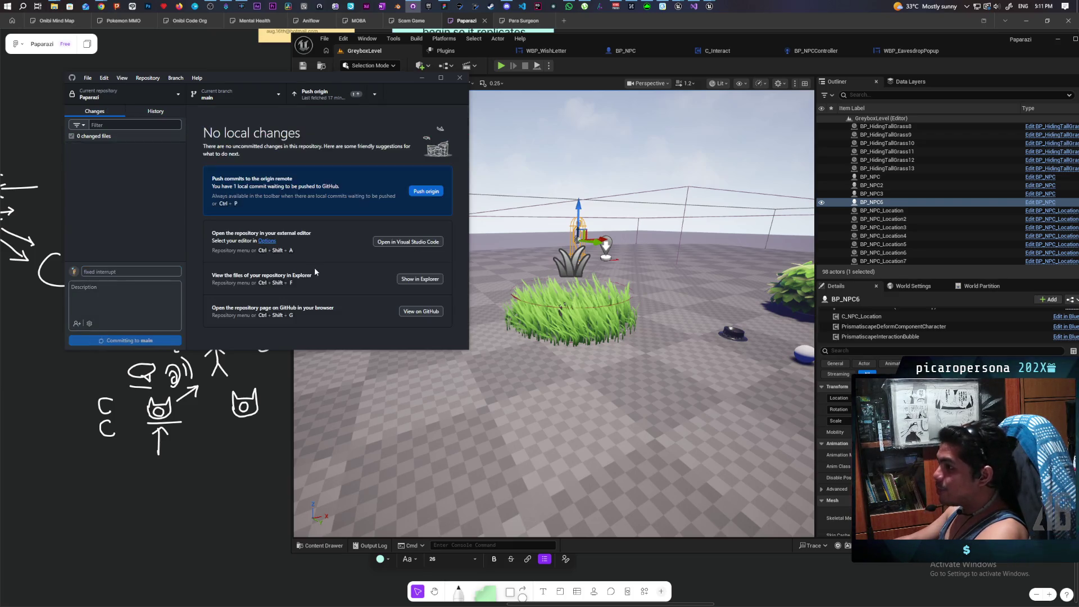
{"action": "left_click", "coordinate": [316, 96]}
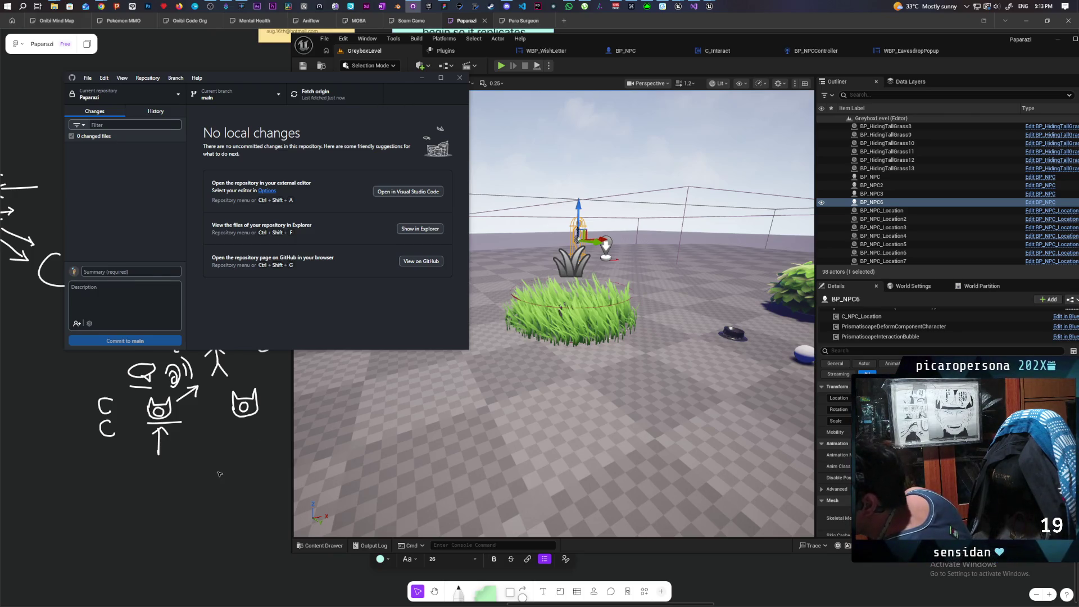
Bring up the Miro Paparazi board, then open the new Discord direct message
{"action": "left_click", "coordinate": [253, 467]}
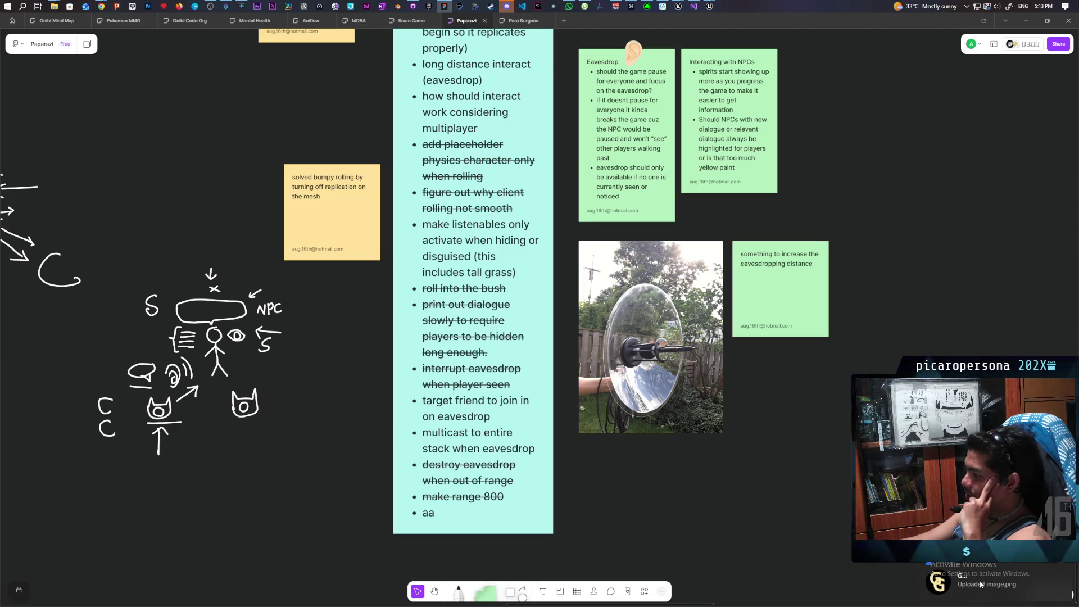
{"action": "left_click", "coordinate": [989, 586]}
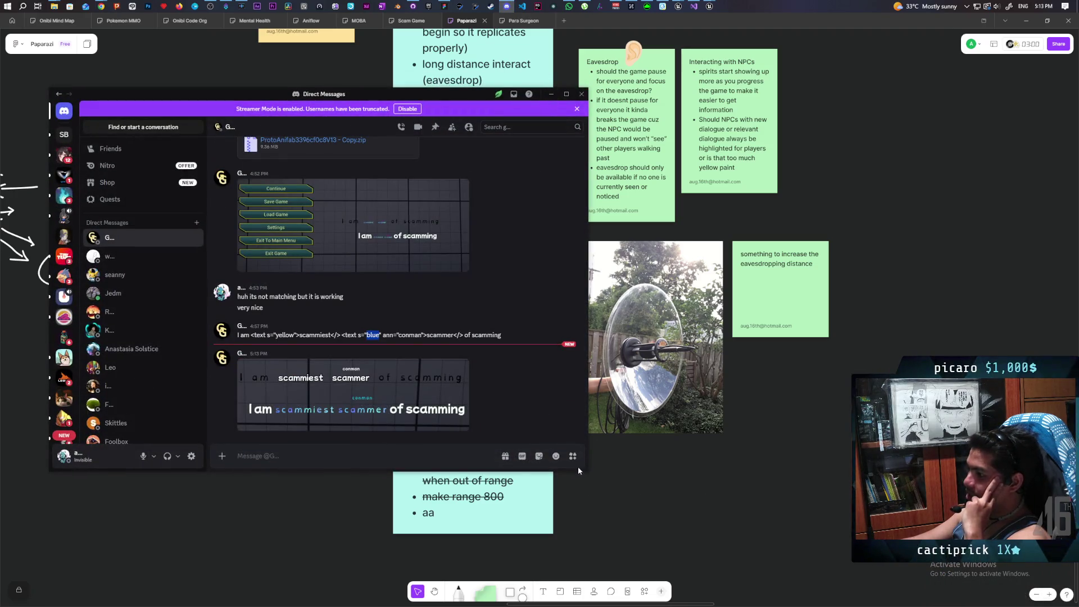
{"action": "left_click", "coordinate": [363, 410]}
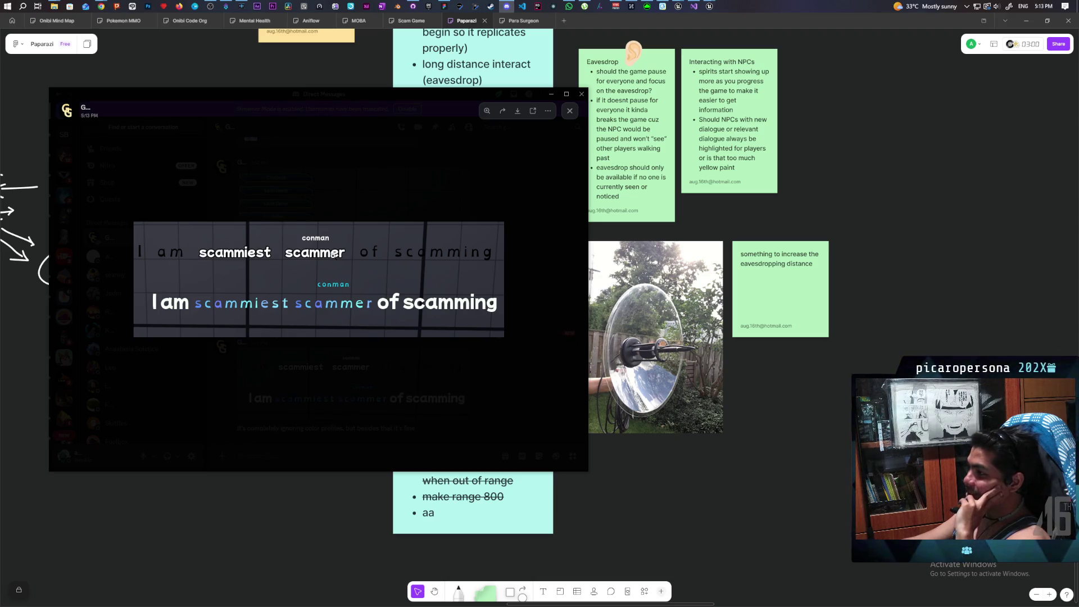
{"action": "left_click", "coordinate": [350, 396]}
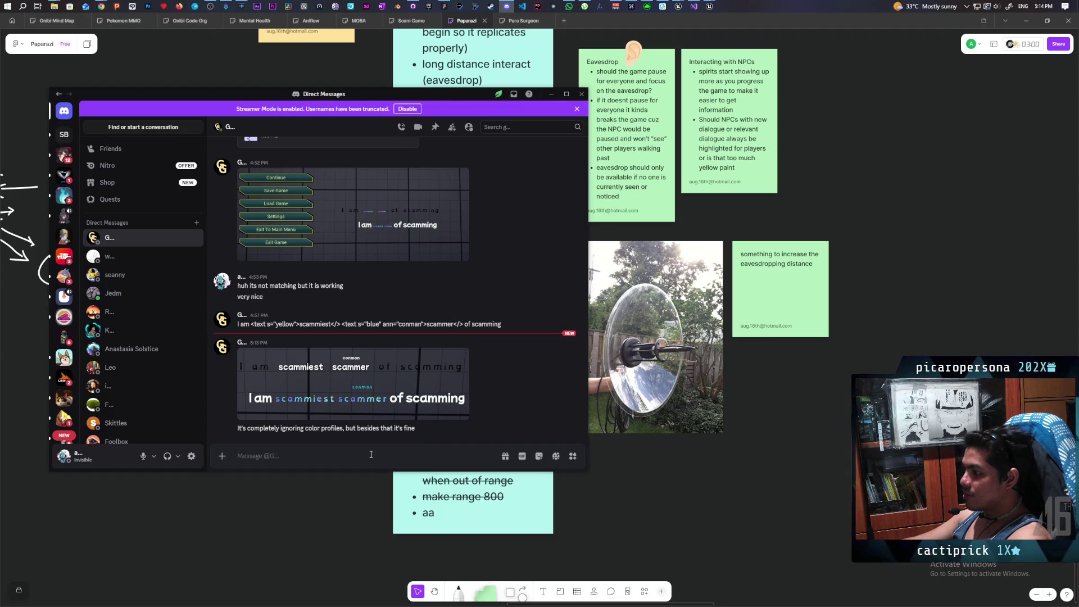
{"action": "left_click", "coordinate": [335, 400]}
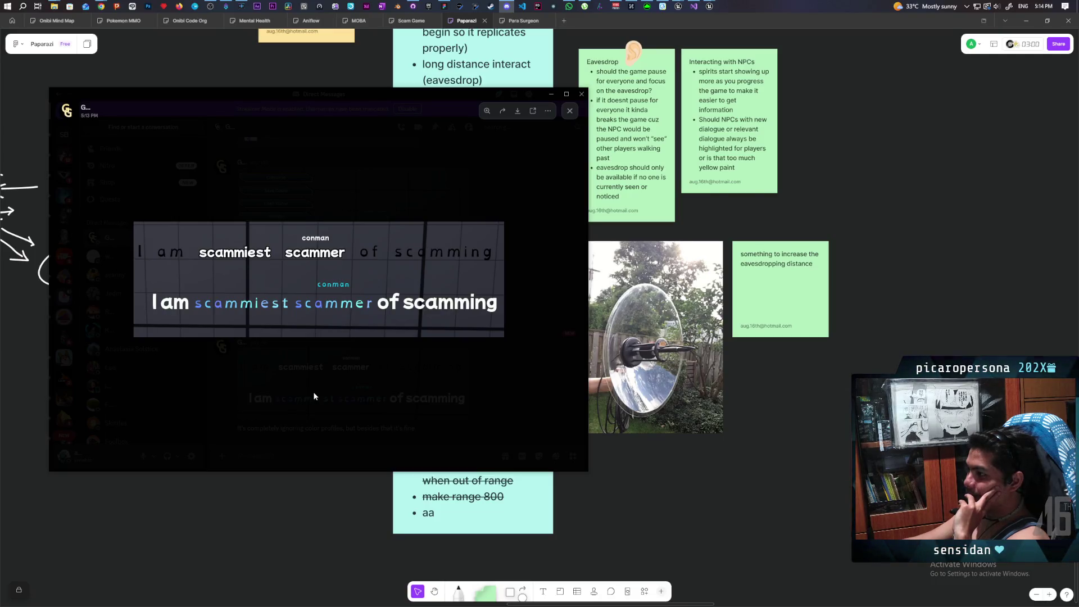
{"action": "left_click", "coordinate": [375, 414]}
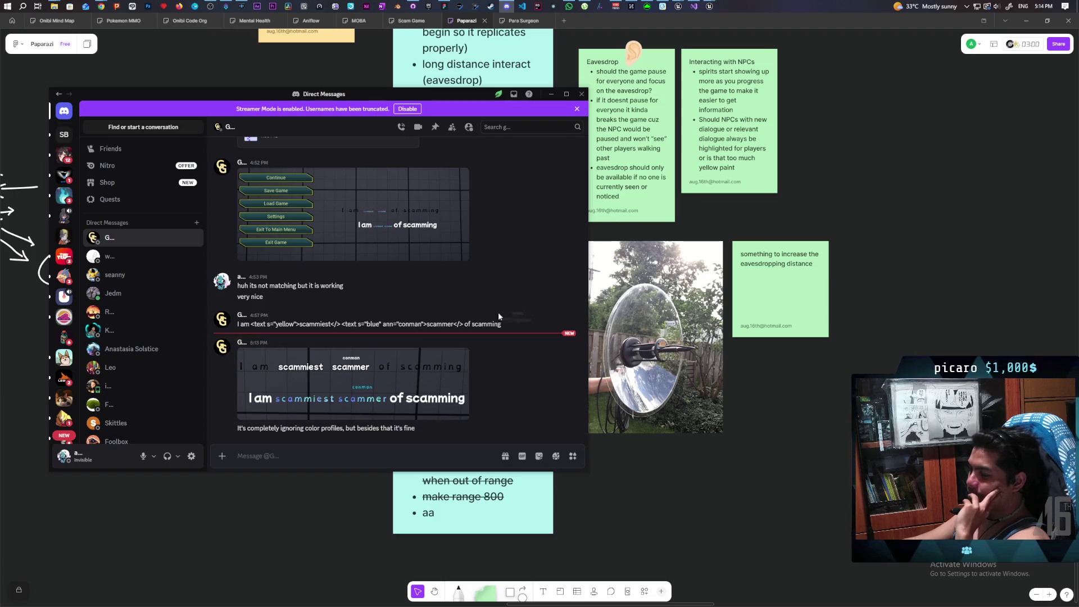
{"action": "scroll", "coordinate": [494, 281], "scroll_direction": "down", "scroll_amount": 2}
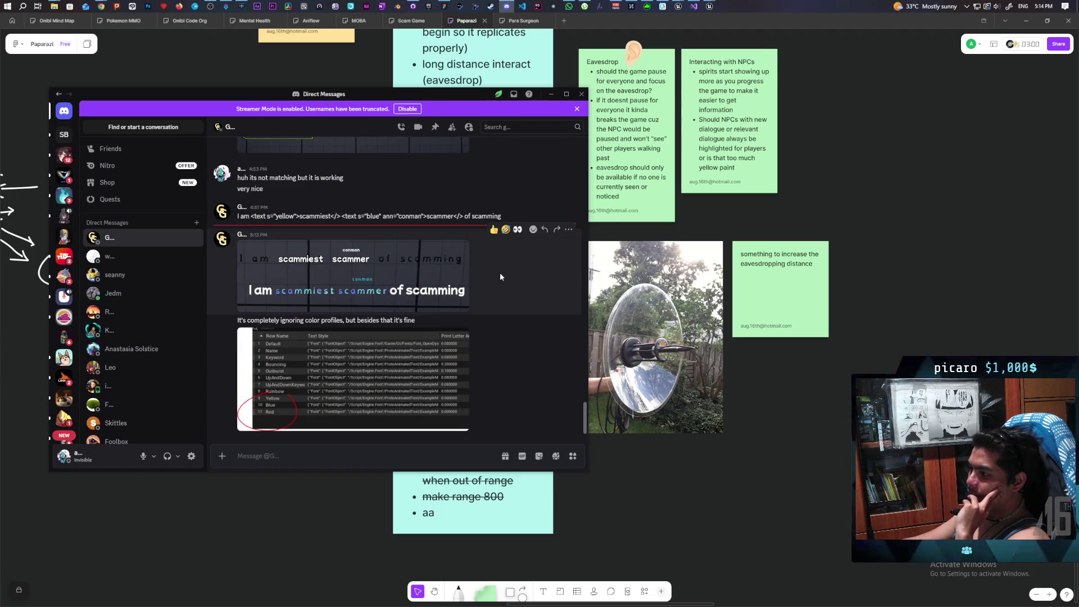
{"action": "left_click", "coordinate": [319, 401]}
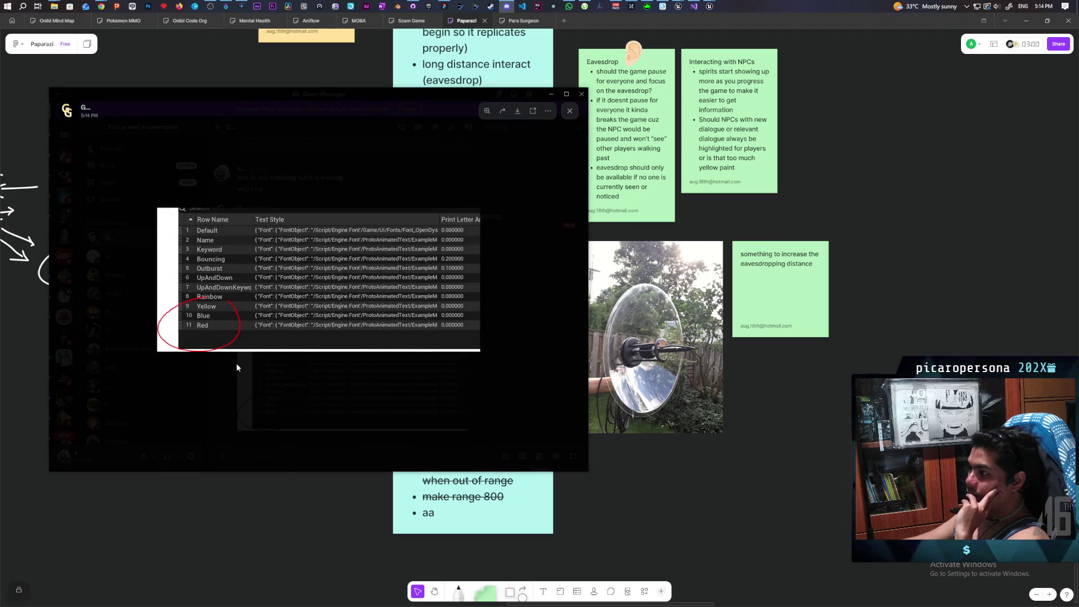
{"action": "left_click", "coordinate": [289, 405]}
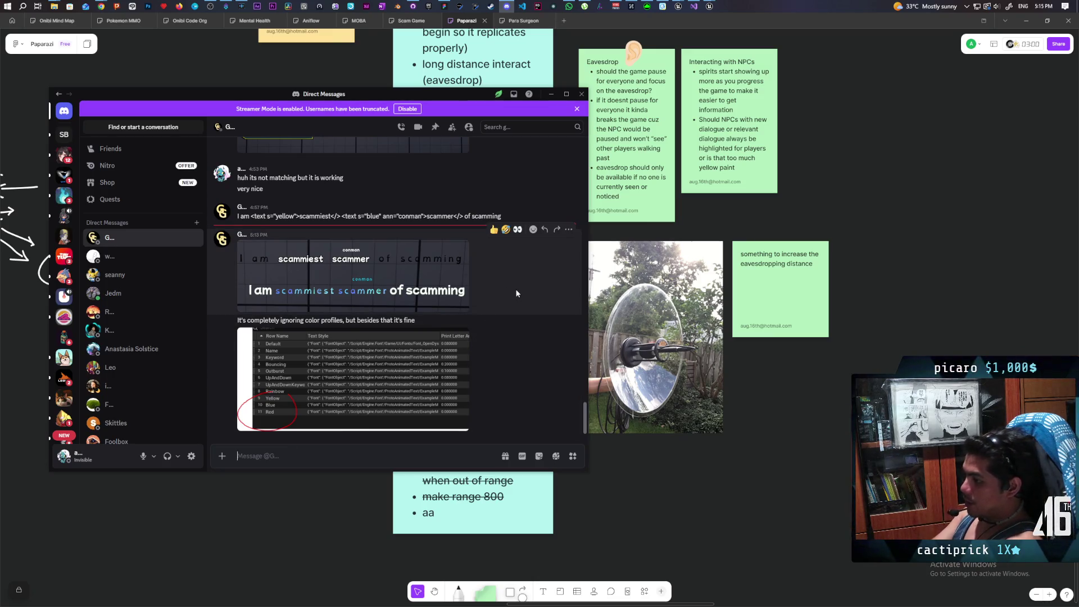
Send 'how did you make it match previously?' and begin a follow-up reply after reading the answer
{"action": "type", "text": "how did you make it"}
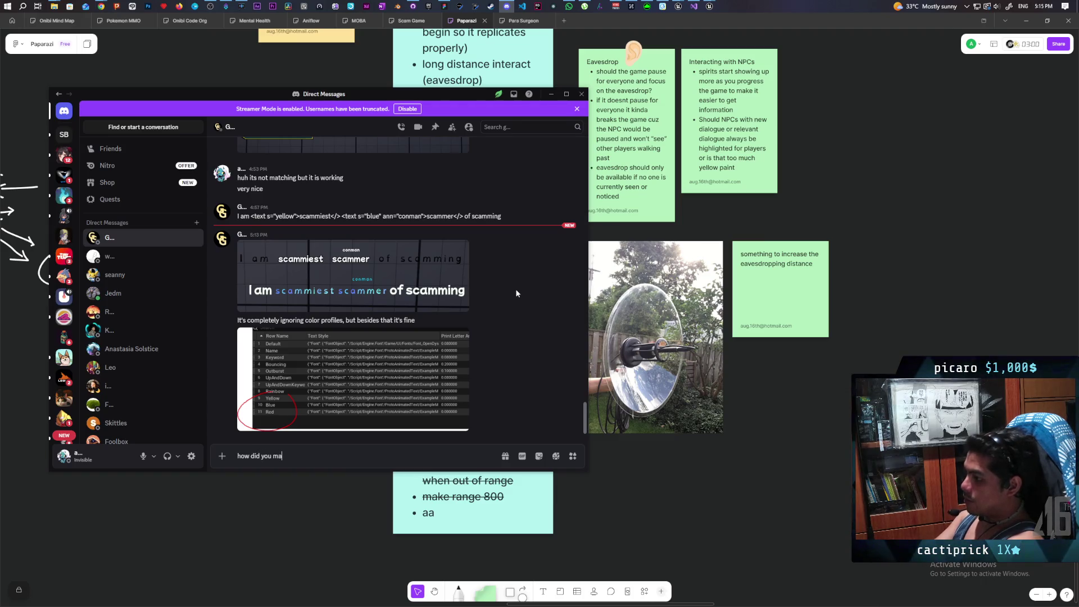
{"action": "type", "text": " match previously?"}
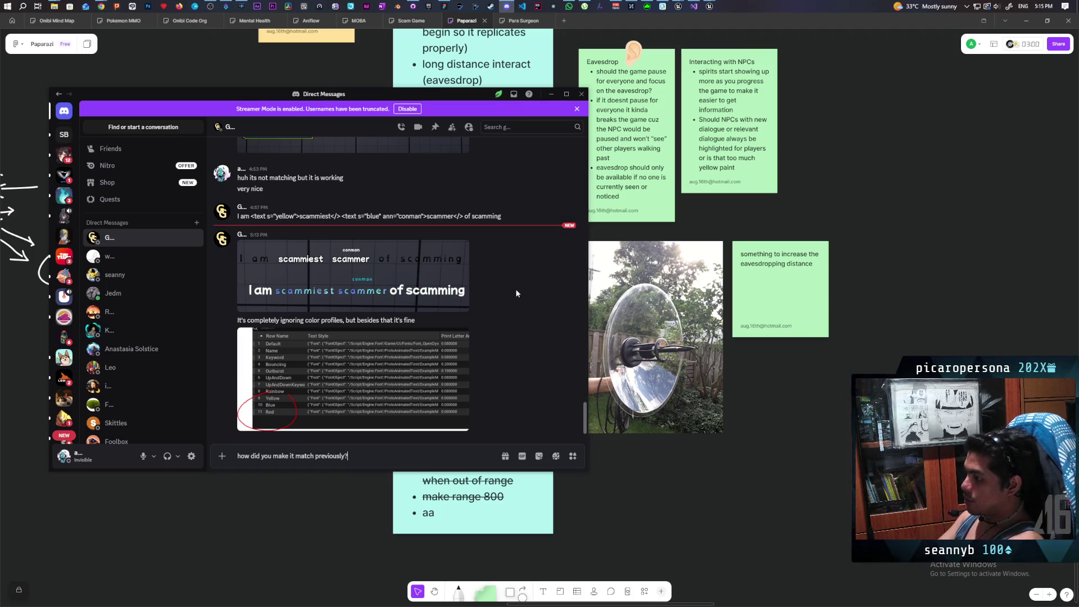
{"action": "key", "text": "Return"}
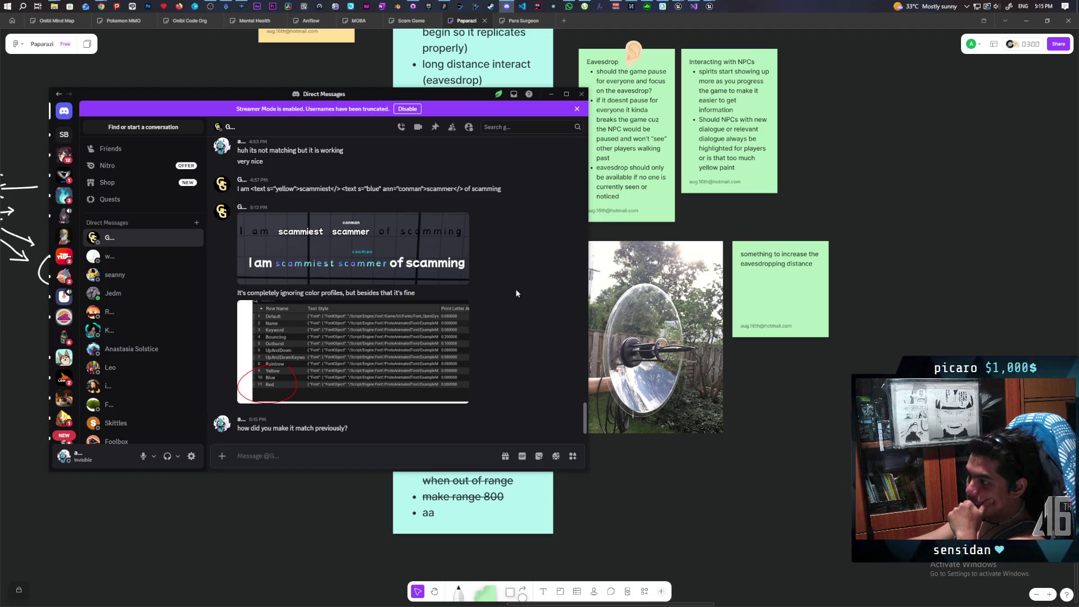
{"action": "mouse_move", "coordinate": [468, 419]}
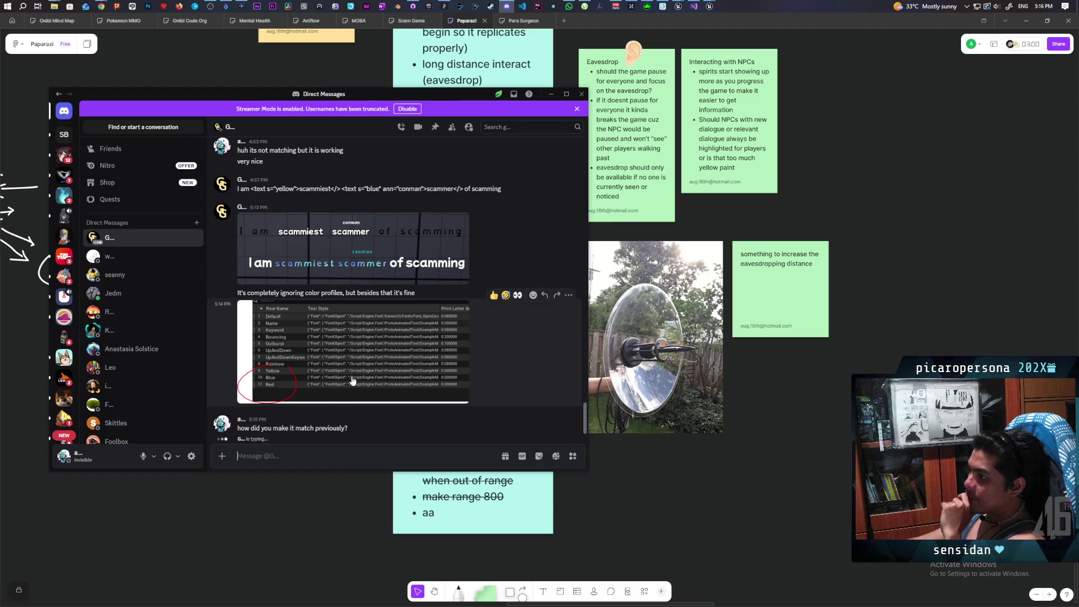
{"action": "scroll", "coordinate": [360, 368], "scroll_direction": "up", "scroll_amount": 3}
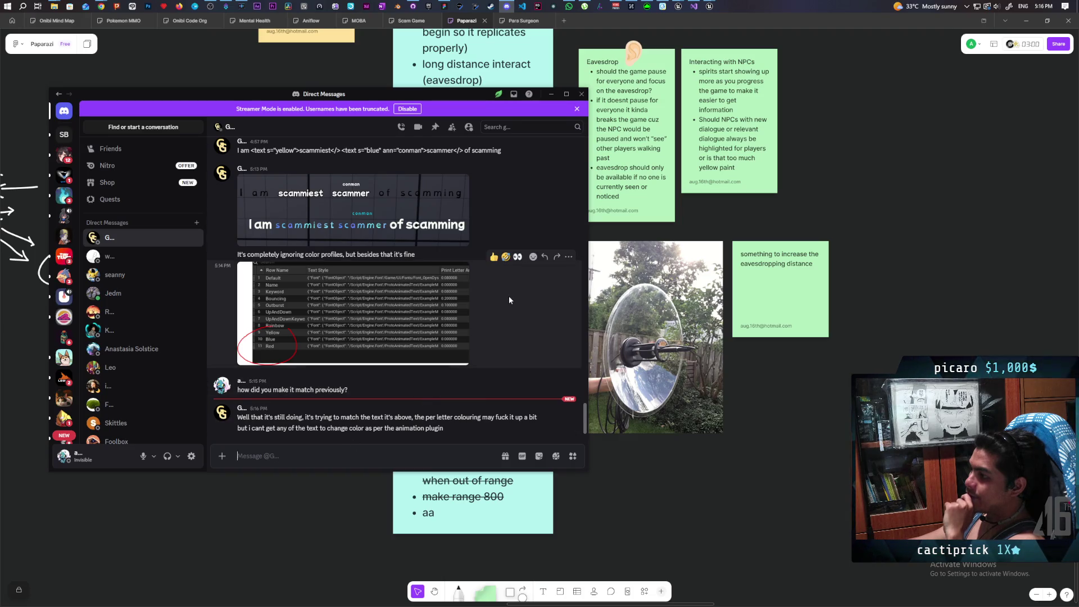
{"action": "type", "text": "ah"}
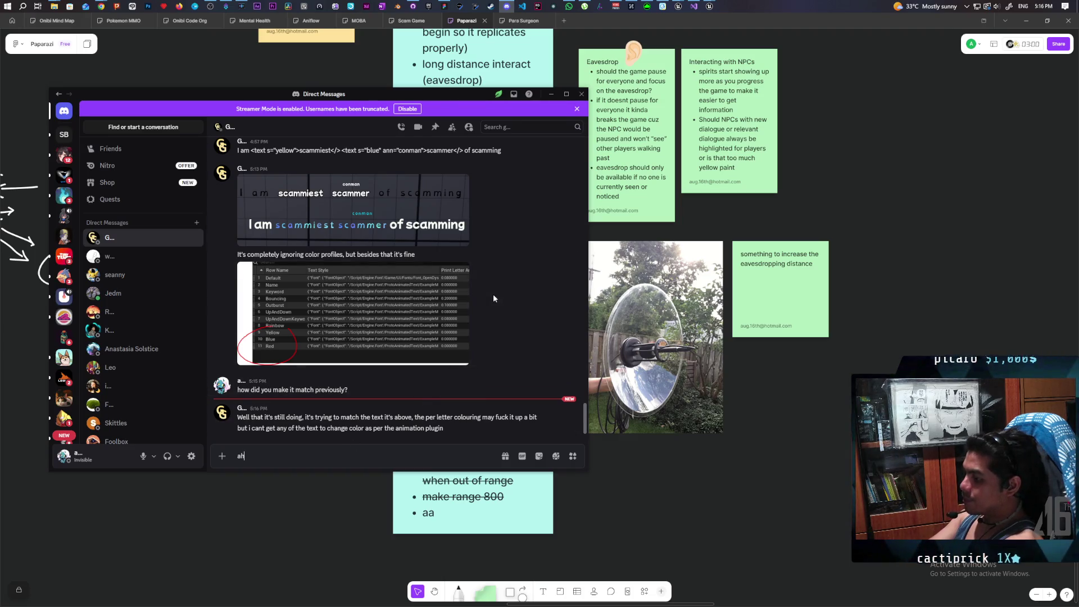
{"action": "type", "text": " that's prob because they ar"}
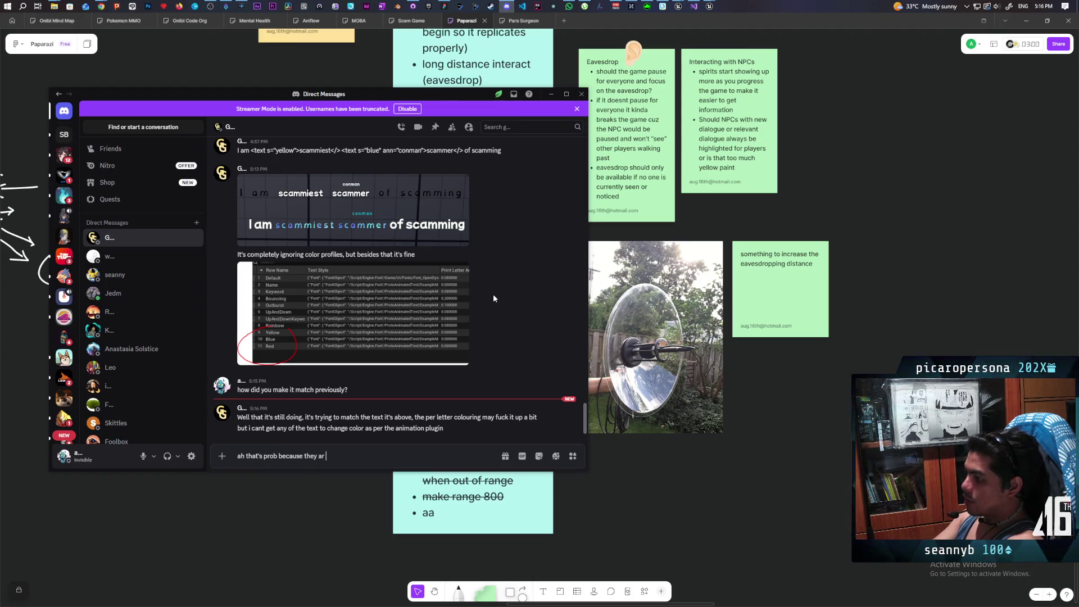
{"action": "type", "text": "e set "}
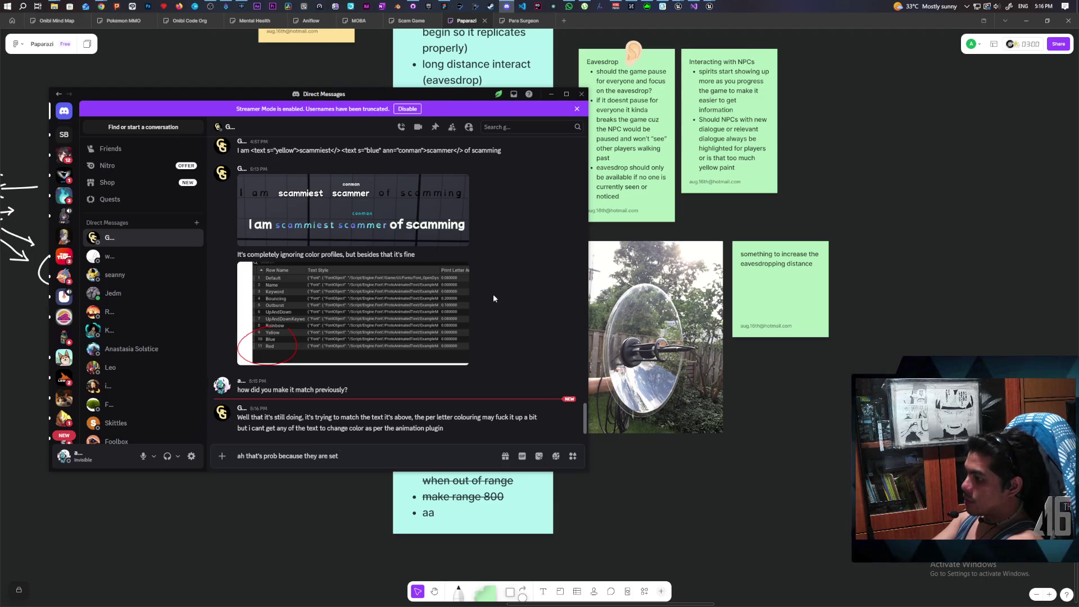
{"action": "type", "text": "by the font"}
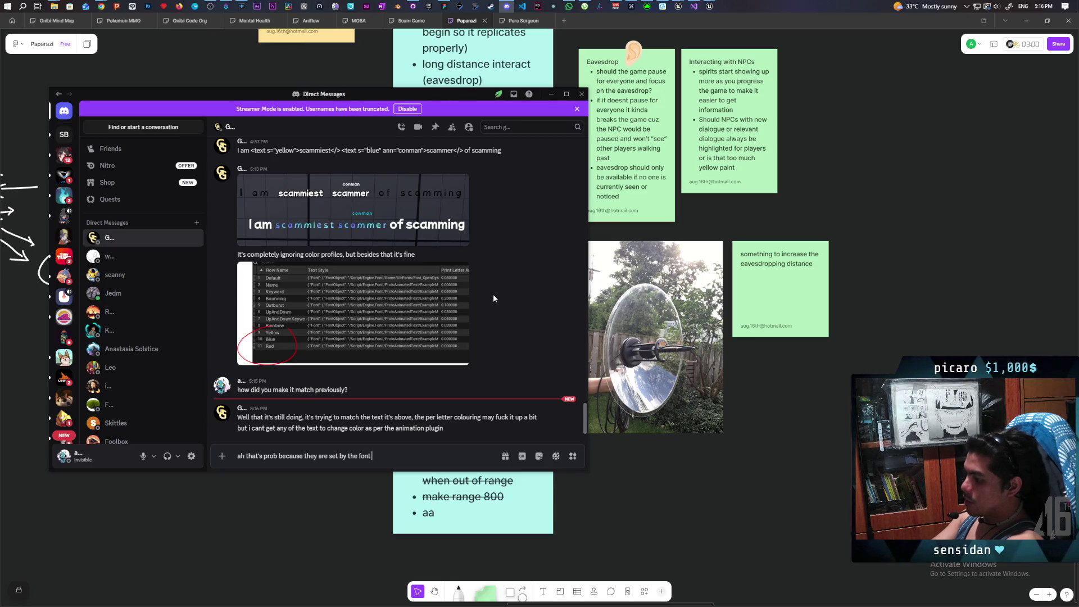
{"action": "type", "text": "al"}
{"action": "key", "text": "Return"}
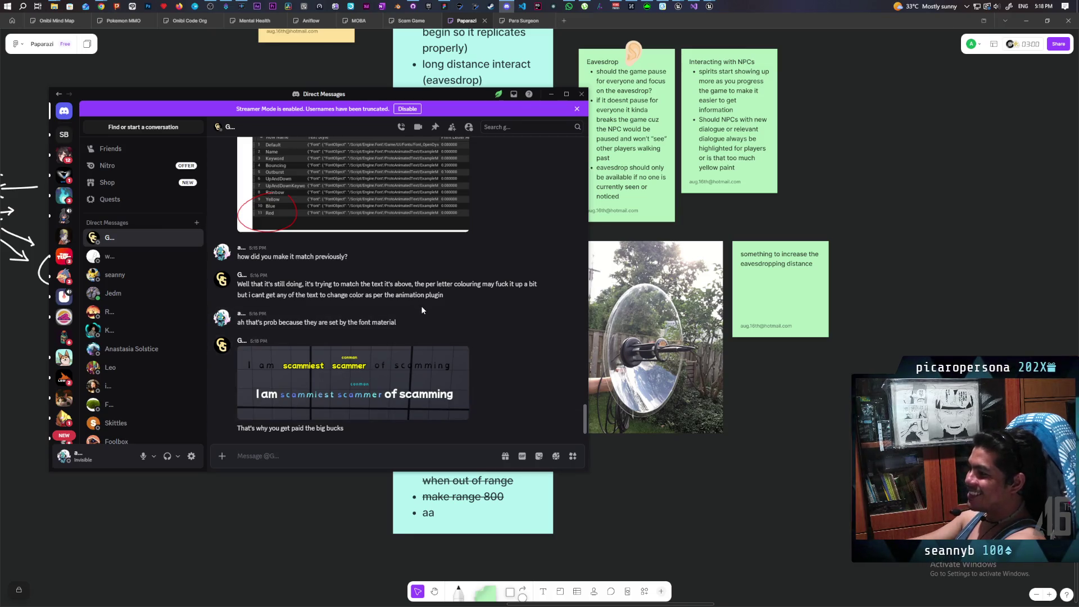
{"action": "key", "text": "Return"}
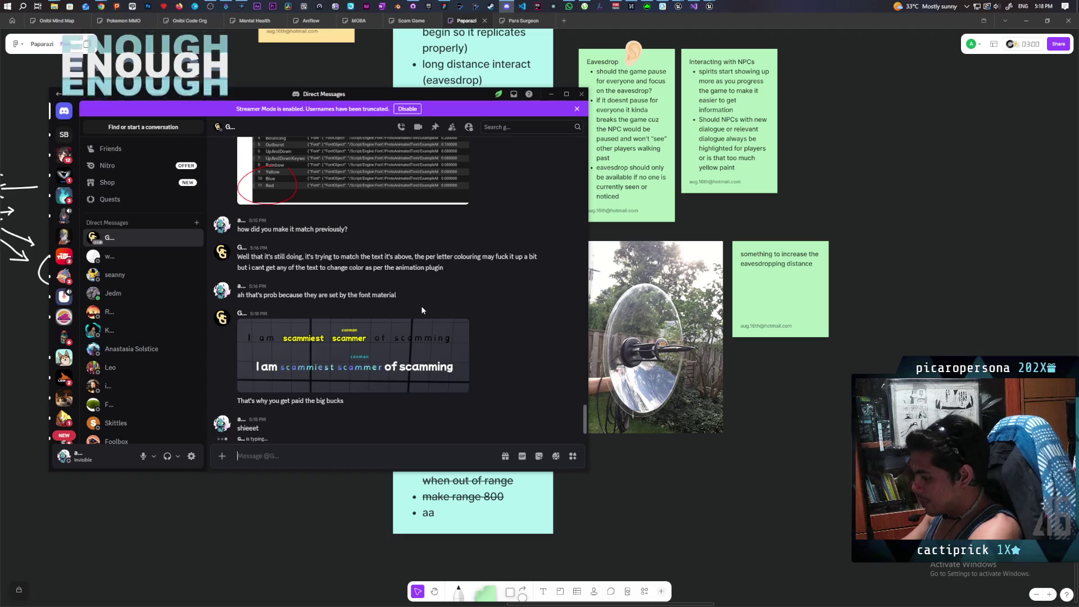
Reply 'im guessing youre just copying the font material'
{"action": "type", "text": "im gu"}
{"action": "type", "text": "ssing your"}
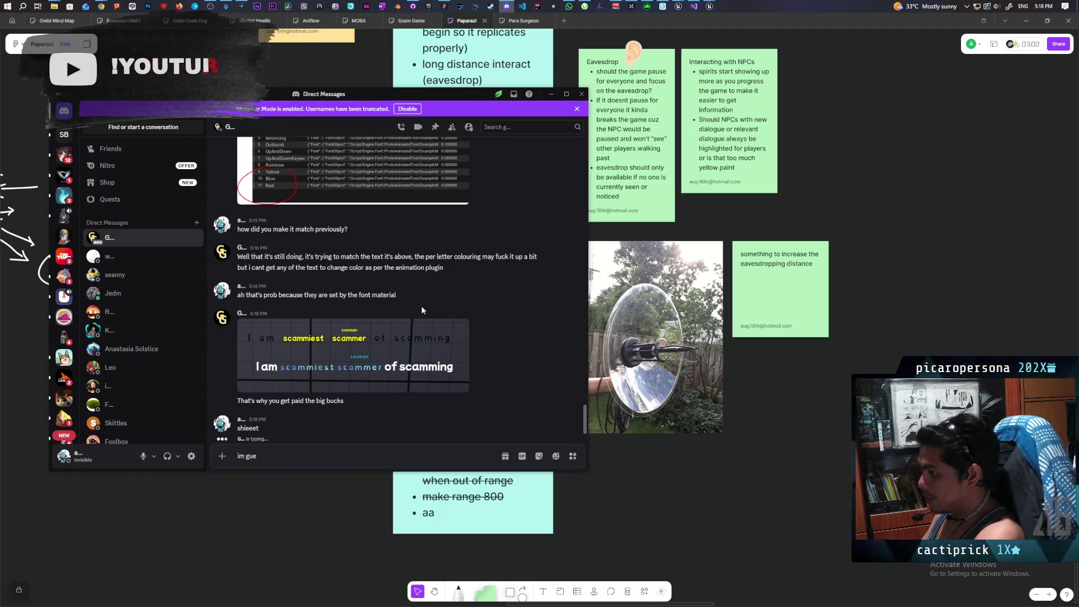
{"action": "type", "text": "e just copyu"}
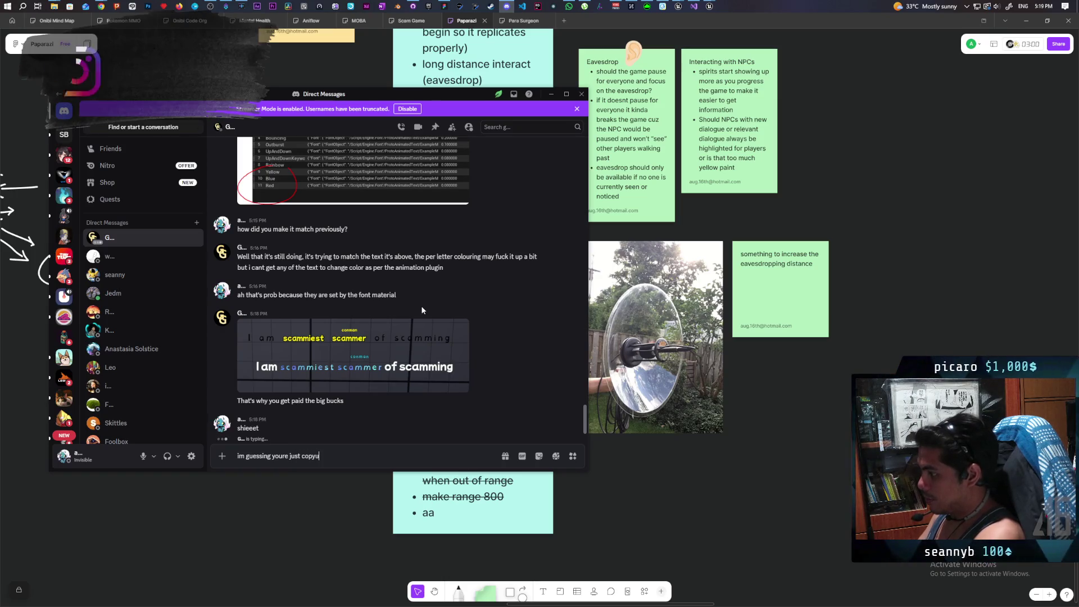
{"action": "key", "text": "BackSpace"}
{"action": "type", "text": "ing the"}
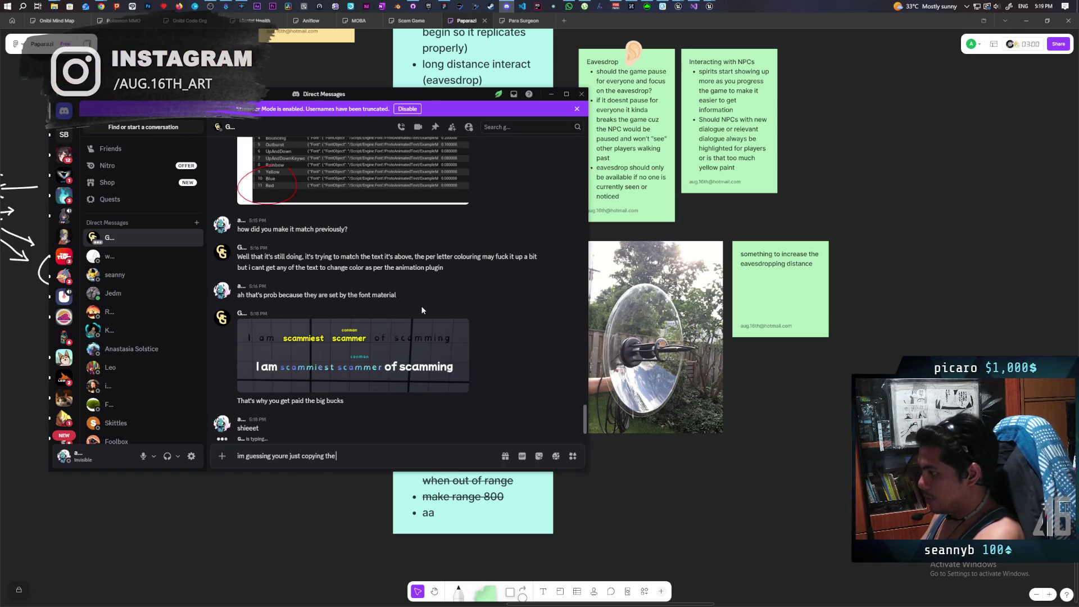
{"action": "type", "text": " font material"}
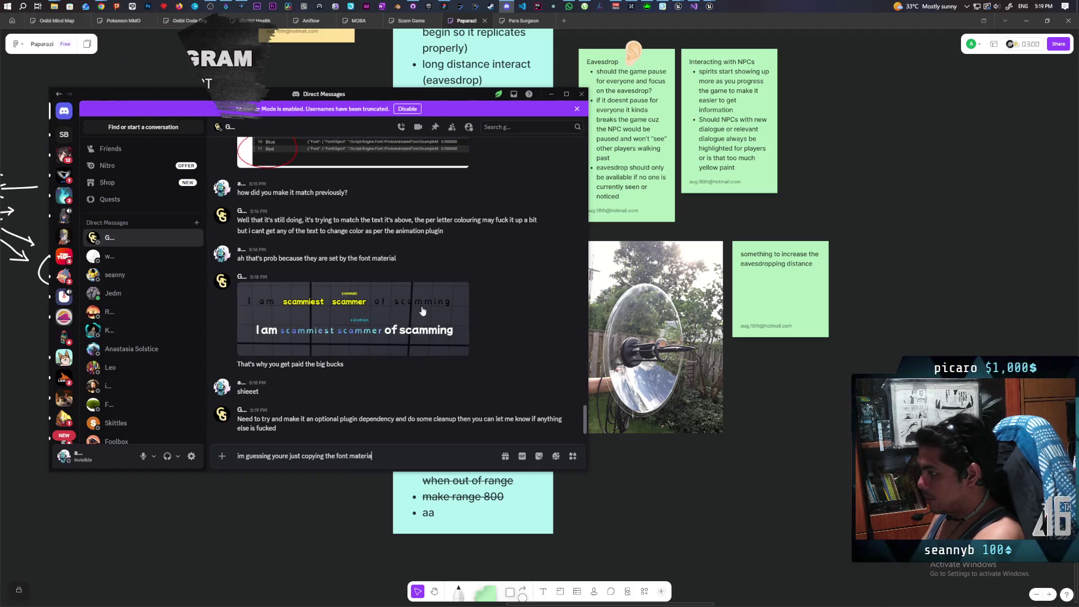
{"action": "key", "text": "Return"}
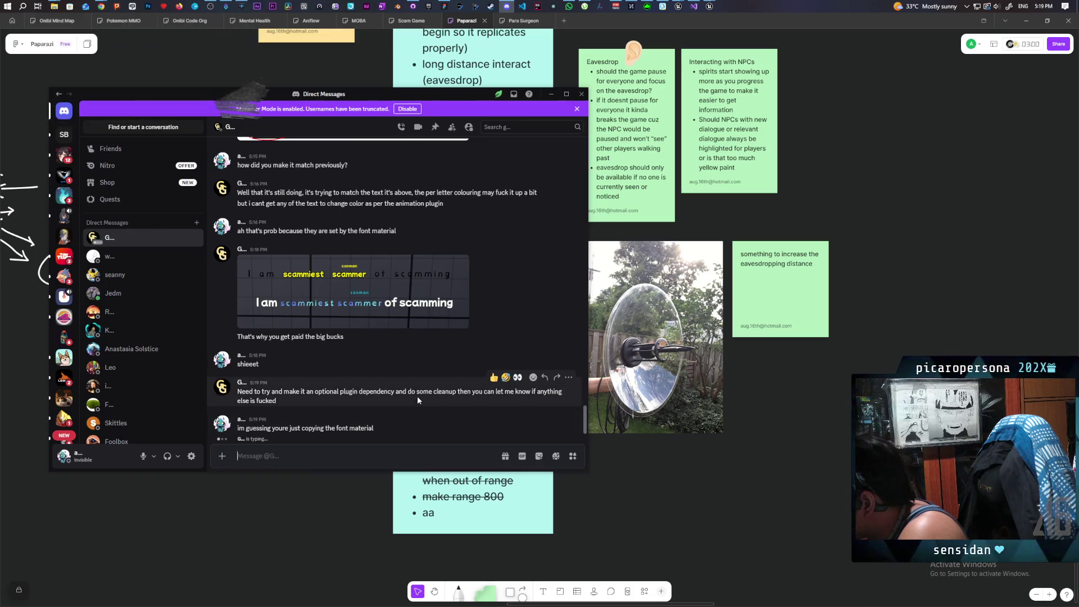
Send 'sounds good' and 'nice nice', then minimize Discord to show the Miro board
{"action": "type", "text": "sounds"}
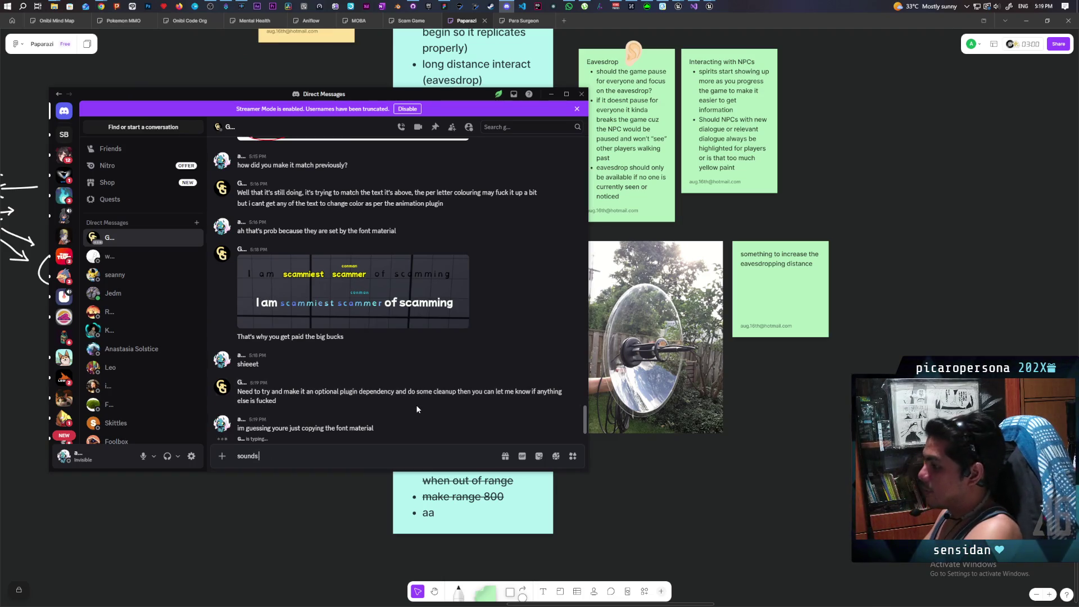
{"action": "type", "text": " good"}
{"action": "key", "text": "Return"}
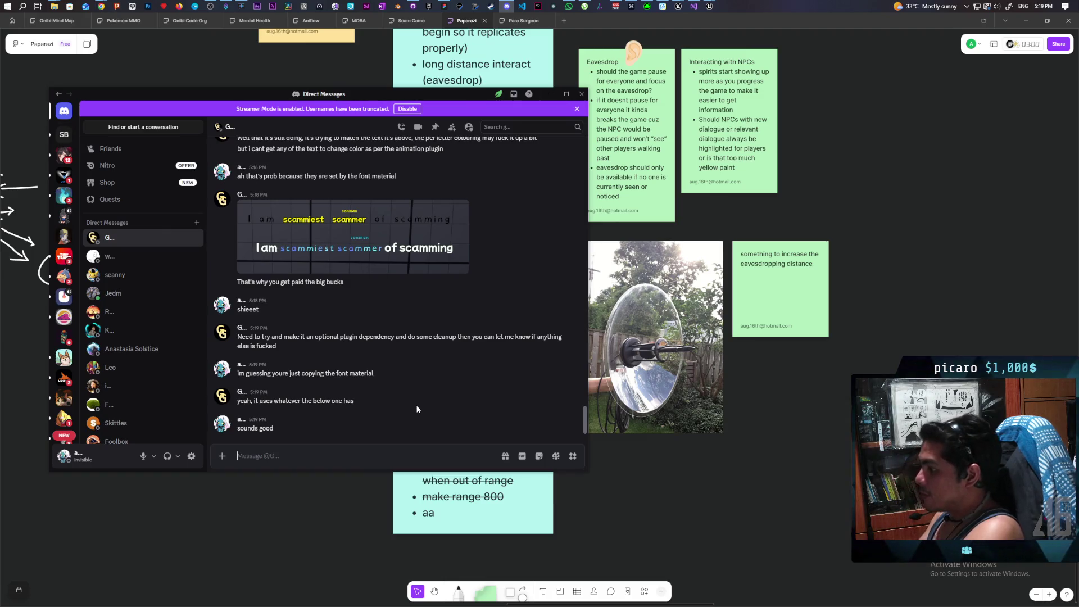
{"action": "type", "text": "nicve nice"}
{"action": "key", "text": "Return"}
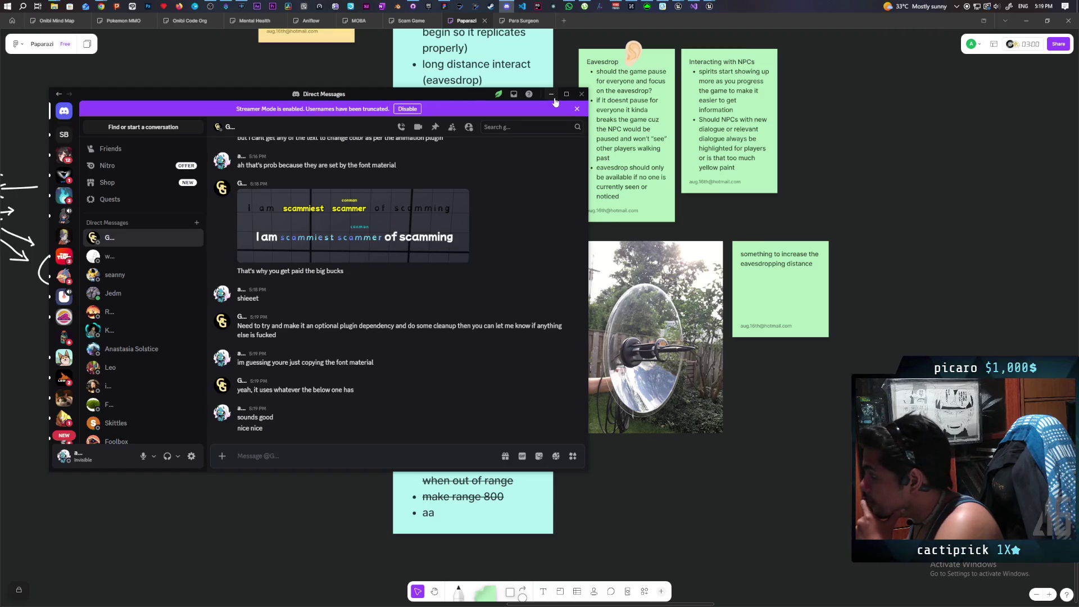
{"action": "left_click", "coordinate": [551, 94]}
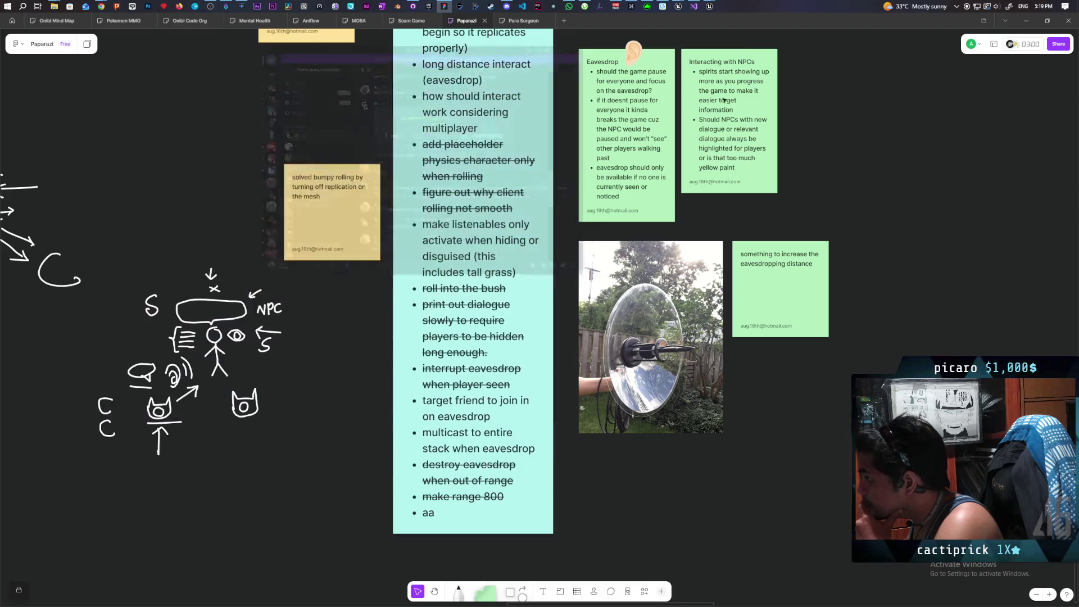
Select the 'multicast to entire stack when eavesdrop' bullet, then bring up Chrome's FText length answer
{"action": "double_click", "coordinate": [464, 504]}
{"action": "double_click", "coordinate": [458, 480]}
{"action": "double_click", "coordinate": [457, 448]}
{"action": "triple_click", "coordinate": [457, 448]}
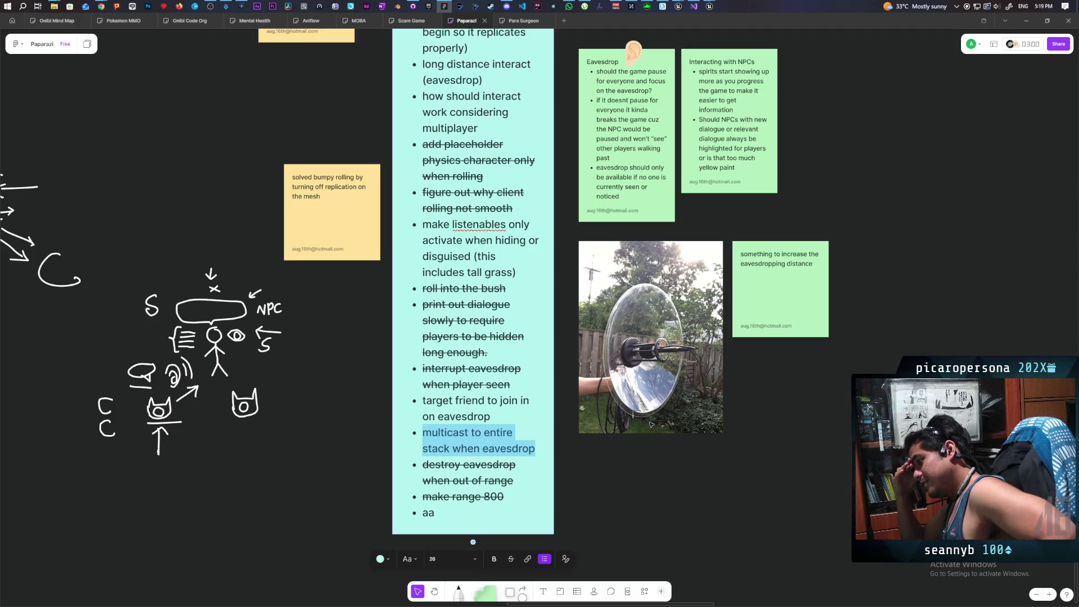
{"action": "mouse_move", "coordinate": [104, 13]}
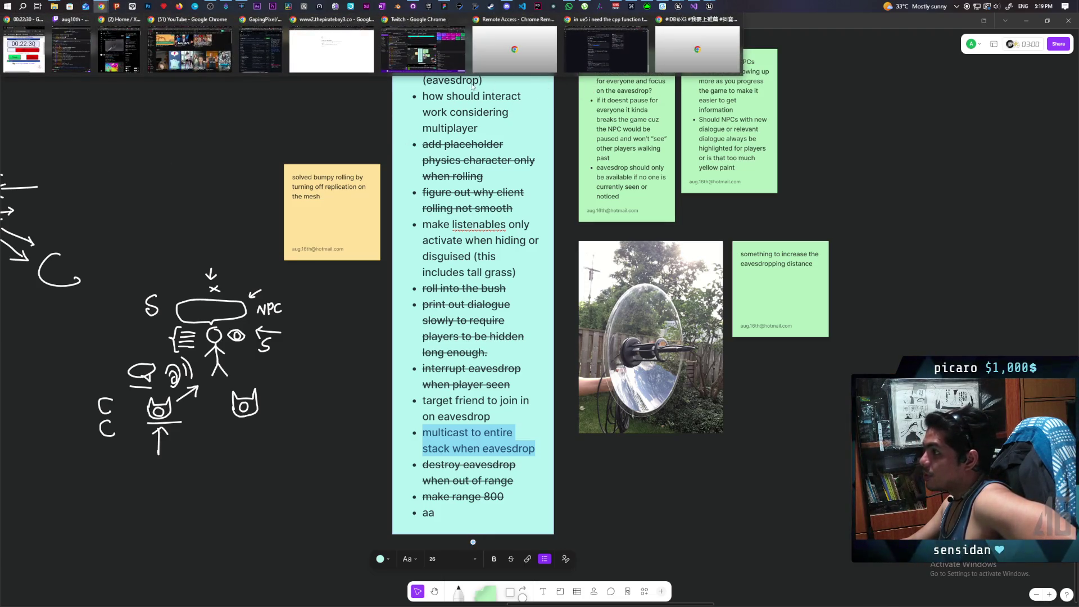
{"action": "left_click", "coordinate": [585, 60]}
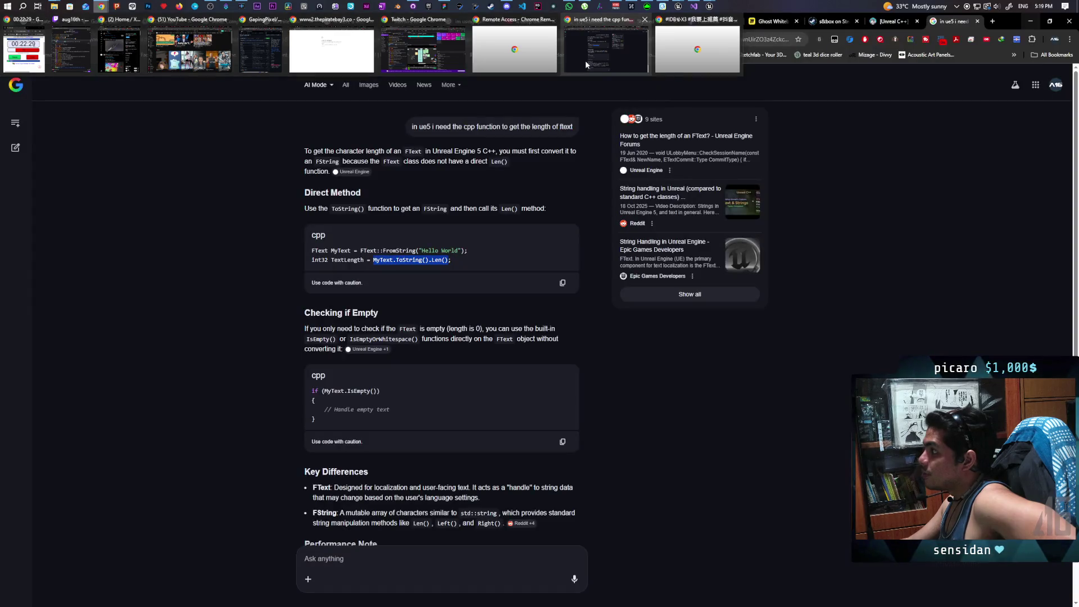
Switch to the Ghost Whiteboard, close the UE5 FText search tab, and centre the island map
{"action": "left_click", "coordinate": [771, 22]}
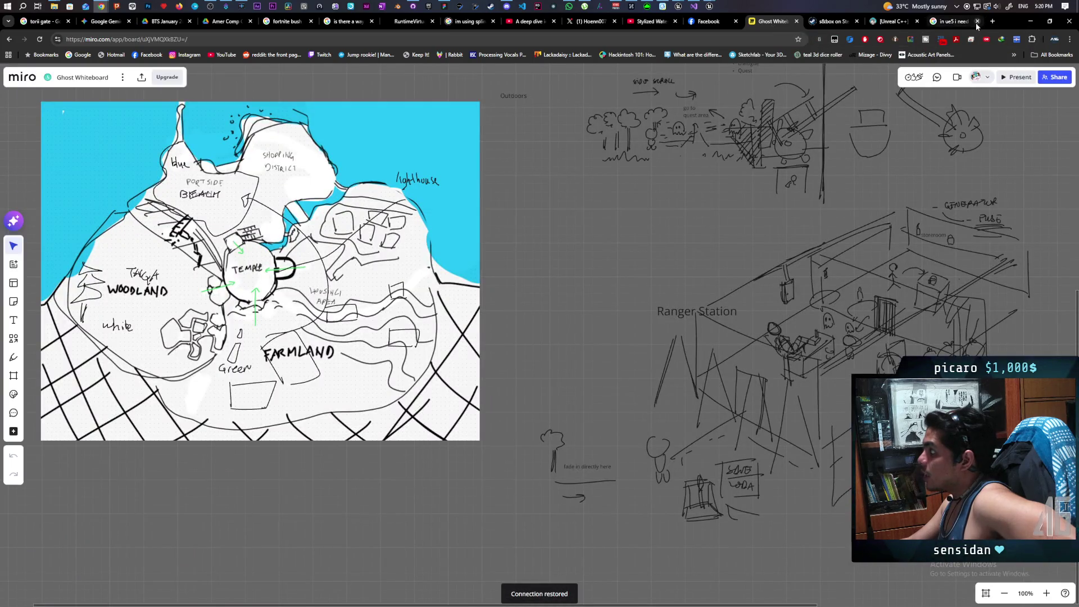
{"action": "left_click", "coordinate": [976, 24]}
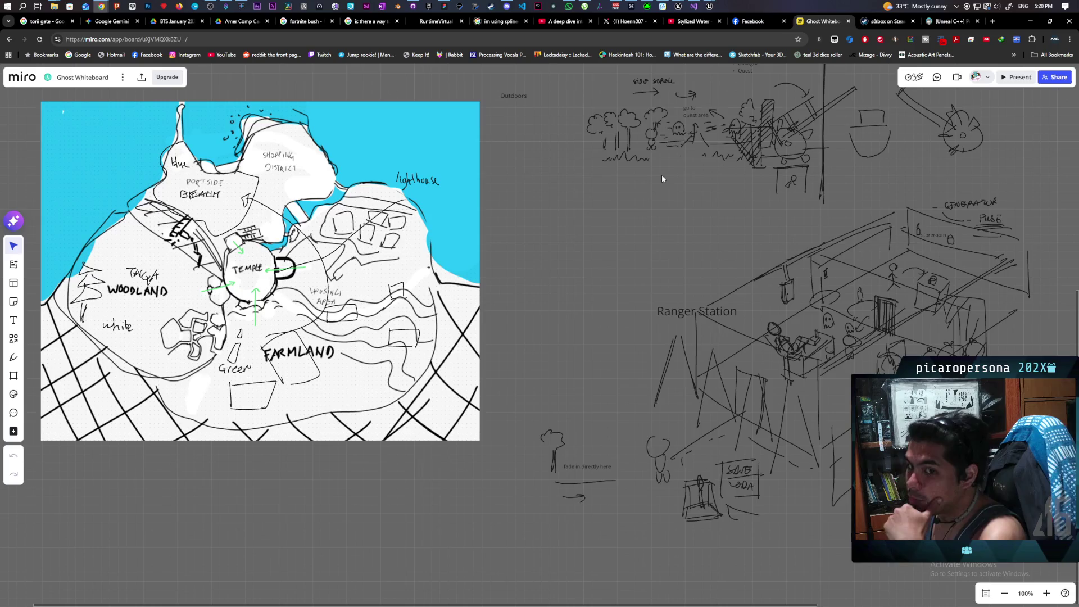
{"action": "left_click_drag", "start_coordinate": [534, 266], "coordinate": [643, 321]}
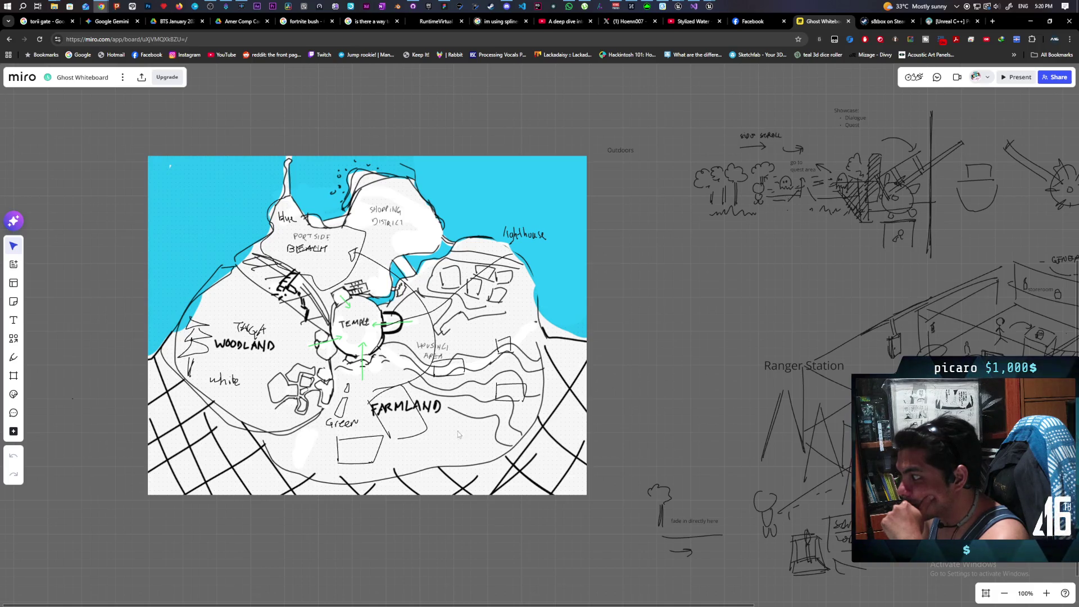
{"action": "scroll", "coordinate": [478, 382], "scroll_direction": "down", "scroll_amount": 3}
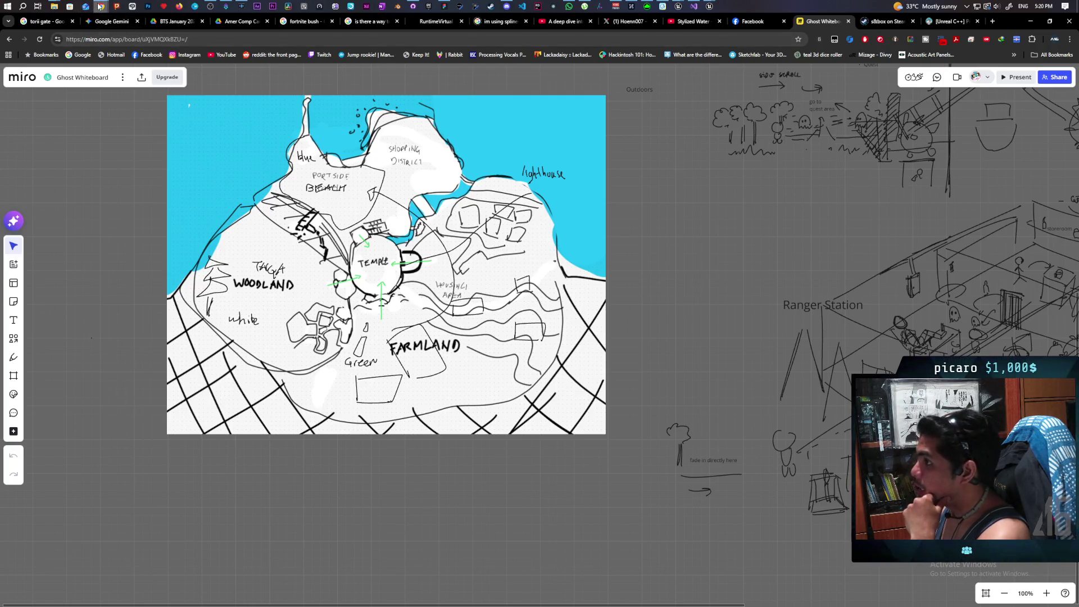
{"action": "mouse_move", "coordinate": [100, 7]}
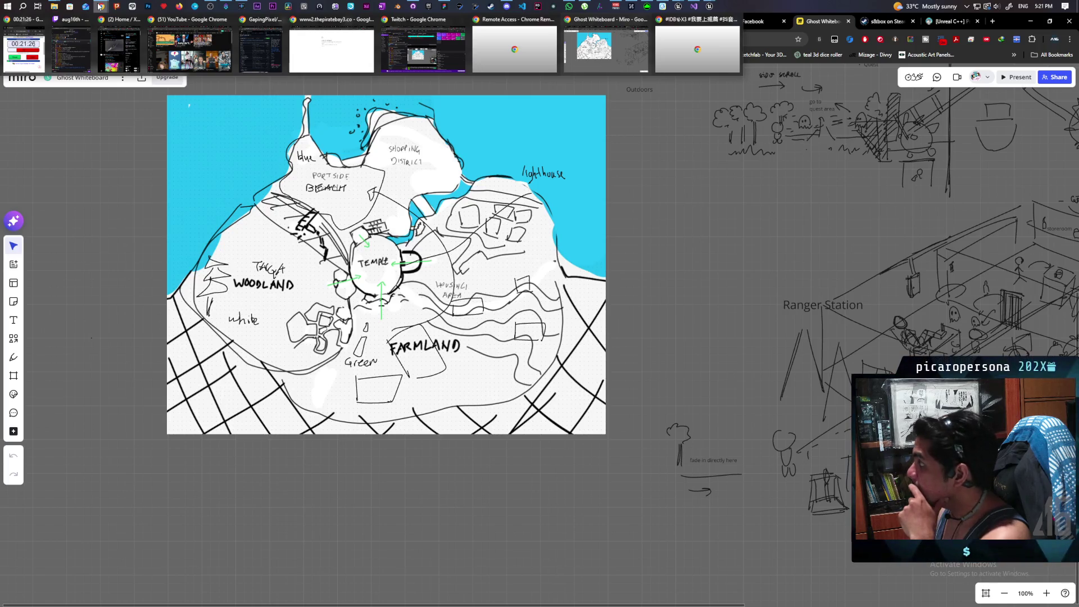
In a new tab, search Google Images for 'temple steps', accepting the spelling correction
{"action": "left_click", "coordinate": [993, 22]}
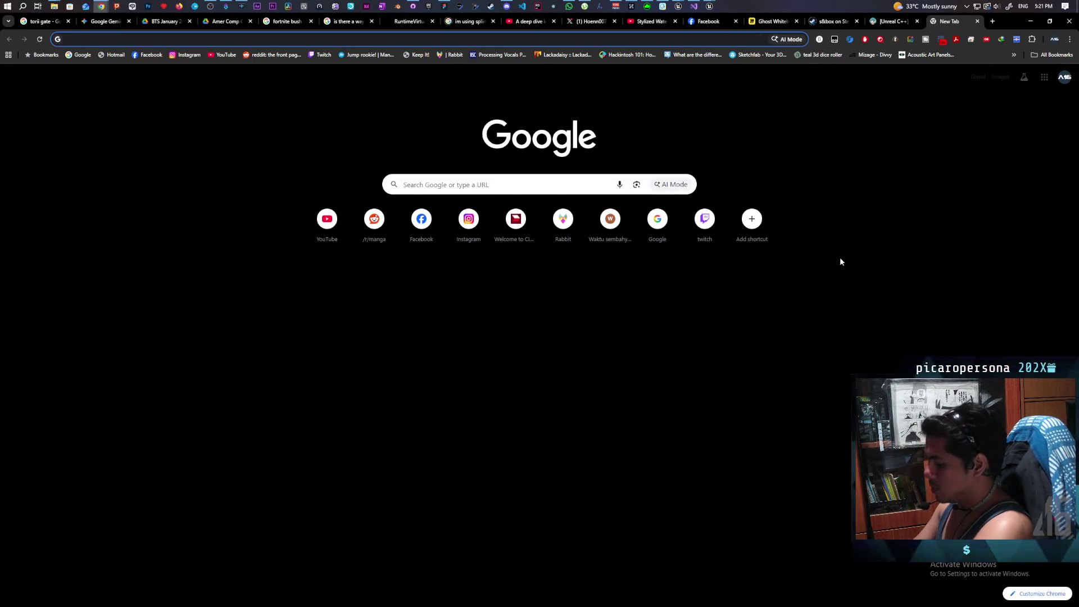
{"action": "type", "text": "temmple s"}
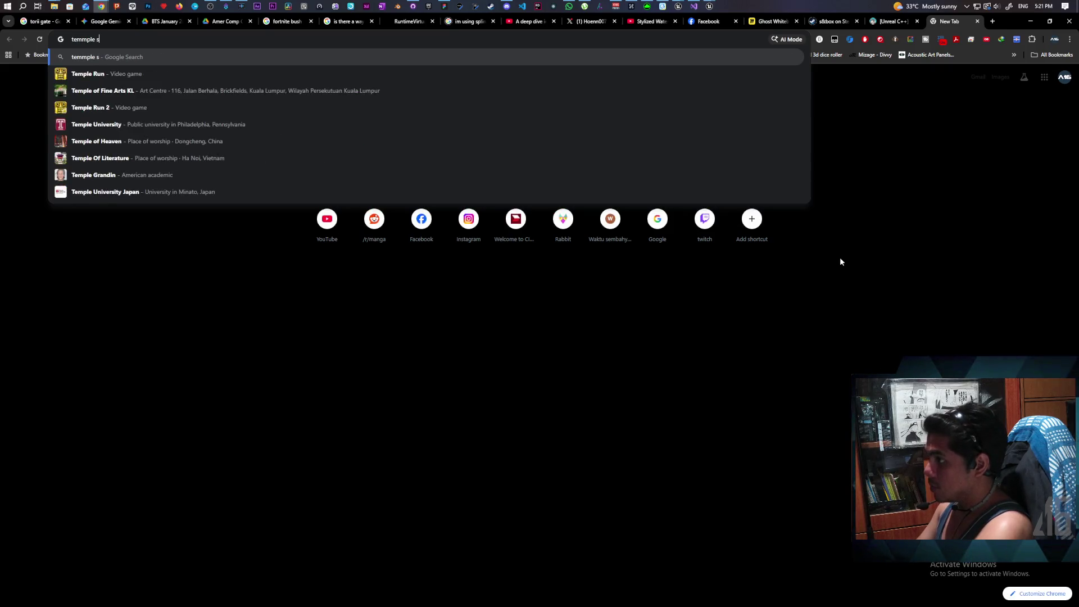
{"action": "type", "text": "teps"}
{"action": "key", "text": "Return"}
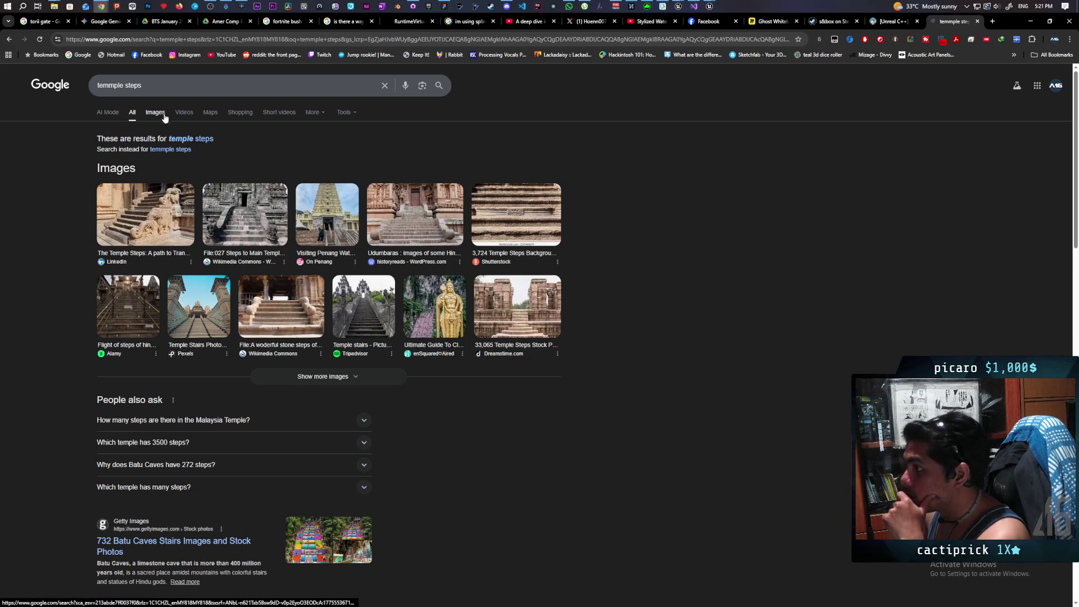
{"action": "left_click", "coordinate": [199, 139]}
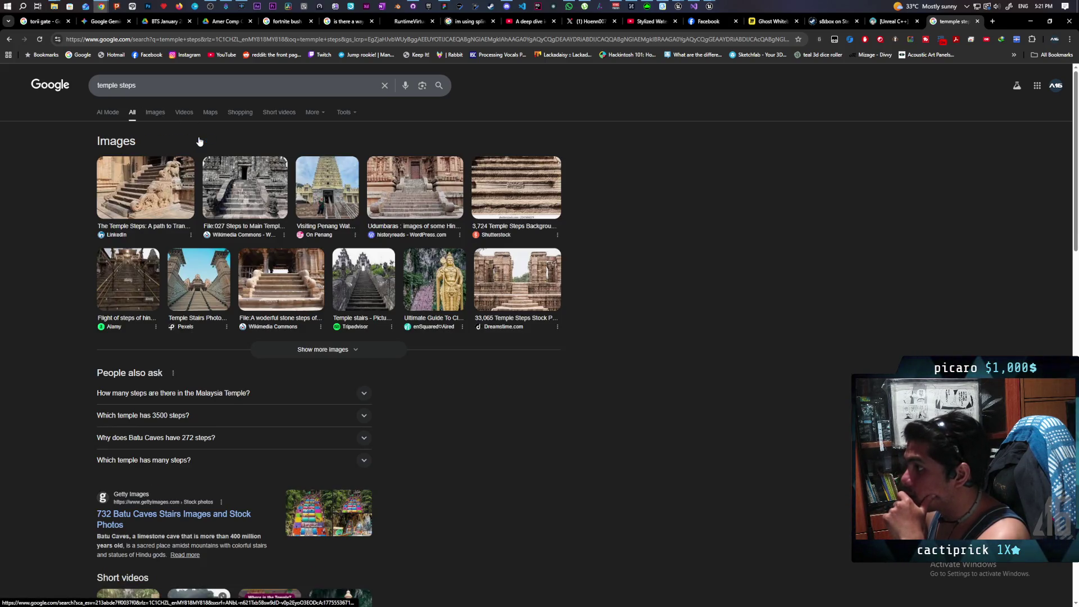
{"action": "left_click", "coordinate": [154, 113]}
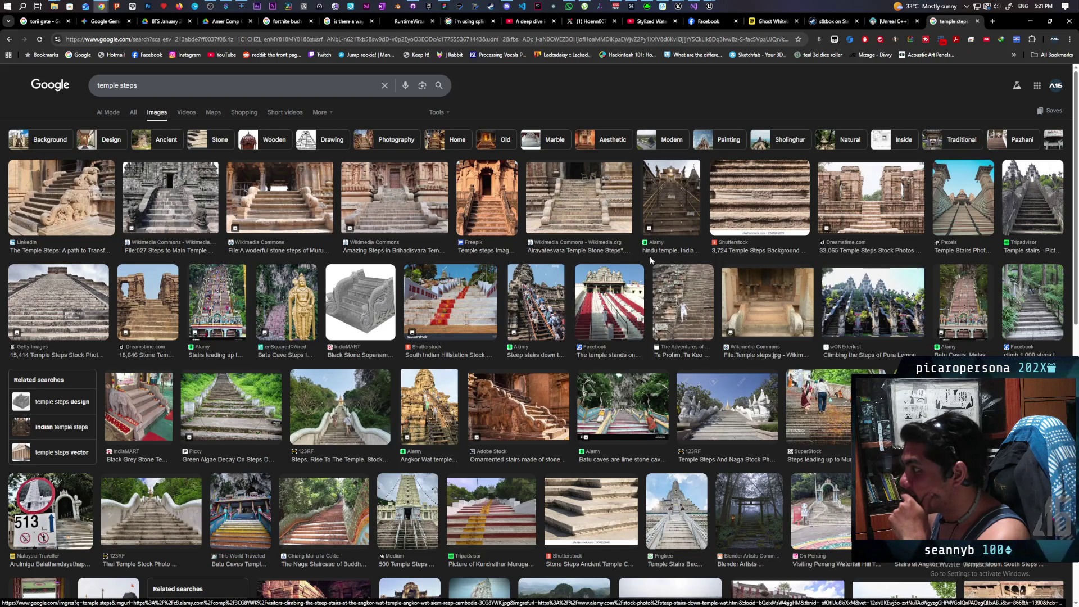
Scroll through the temple steps image results, then return to the Paparazi whiteboard
{"action": "scroll", "coordinate": [650, 260], "scroll_direction": "down", "scroll_amount": 5}
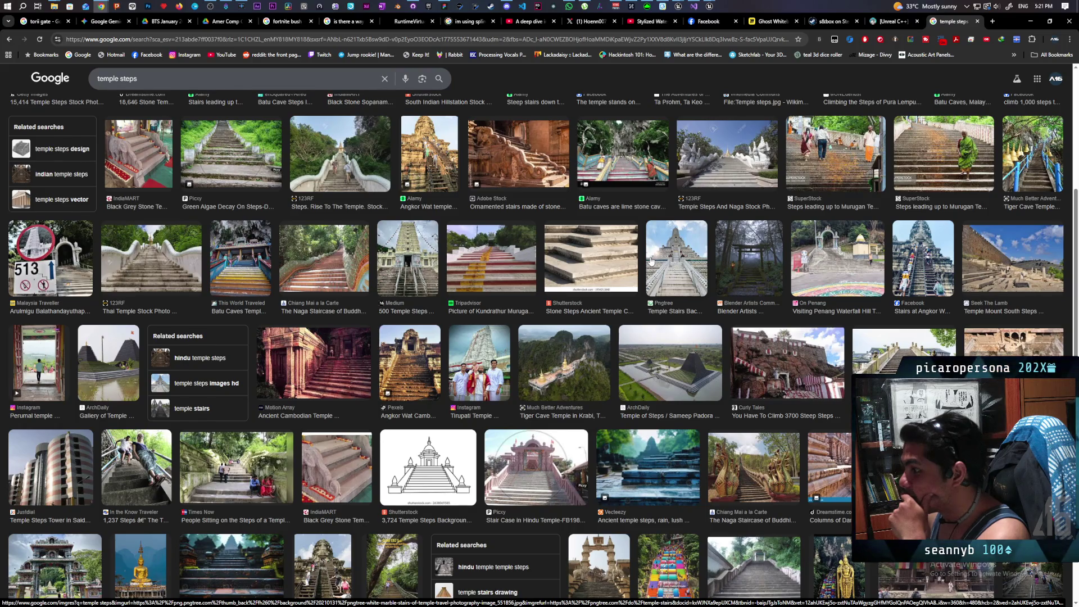
{"action": "scroll", "coordinate": [650, 260], "scroll_direction": "down", "scroll_amount": 2}
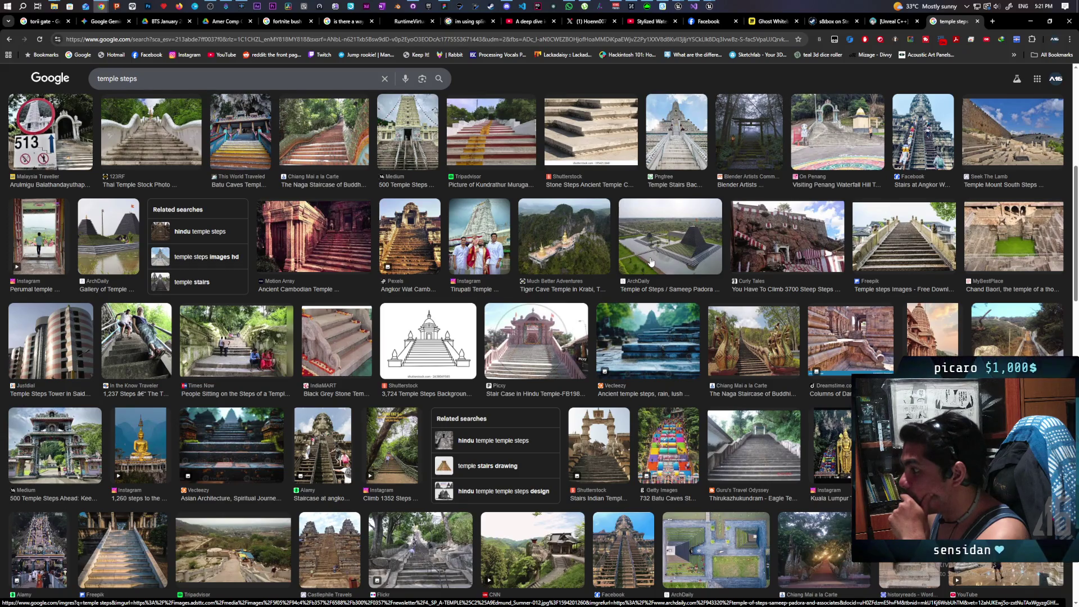
{"action": "scroll", "coordinate": [650, 262], "scroll_direction": "down", "scroll_amount": 5}
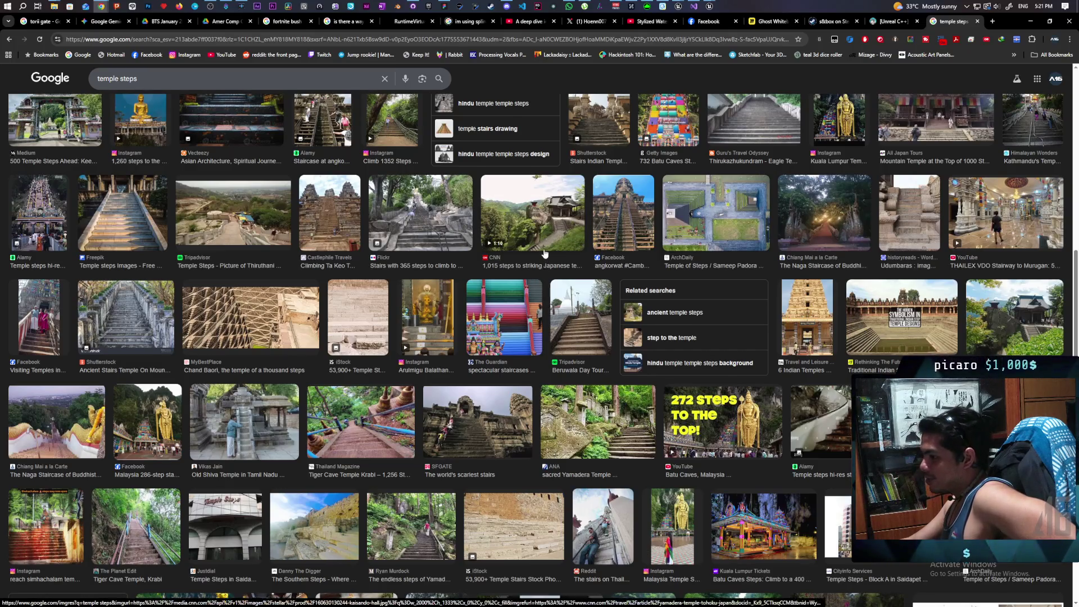
{"action": "scroll", "coordinate": [531, 283], "scroll_direction": "up", "scroll_amount": 5}
{"action": "scroll", "coordinate": [544, 248], "scroll_direction": "up", "scroll_amount": 8}
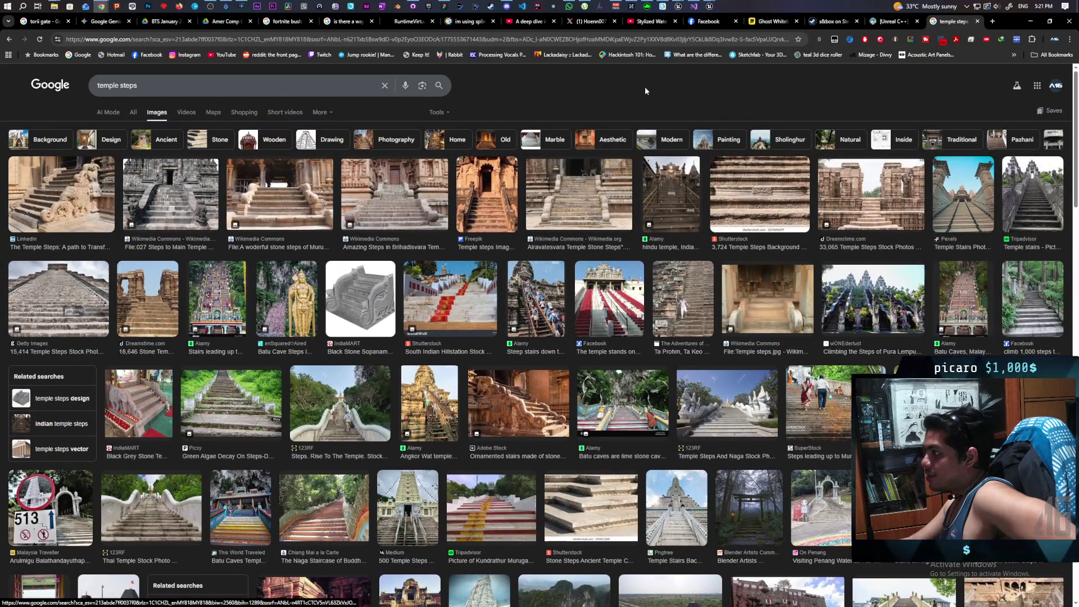
{"action": "left_click", "coordinate": [443, 8]}
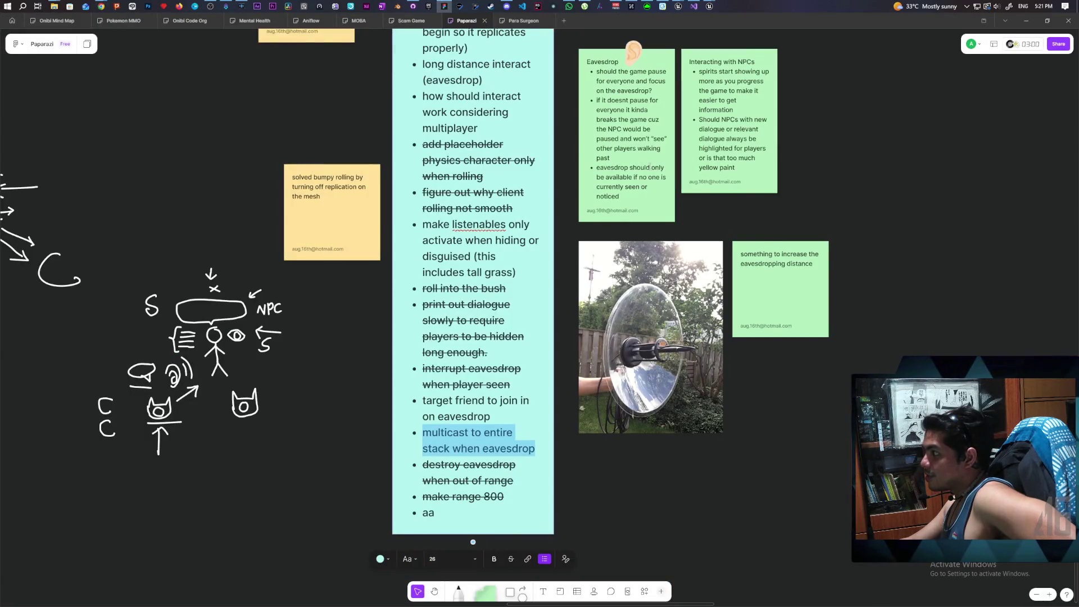
{"action": "scroll", "coordinate": [836, 271], "scroll_direction": "up", "scroll_amount": 5}
{"action": "mouse_move", "coordinate": [836, 272]}
{"action": "left_mouse_down"}
{"action": "mouse_move", "coordinate": [808, 256]}
{"action": "mouse_move", "coordinate": [810, 313]}
{"action": "mouse_move", "coordinate": [780, 262]}
{"action": "mouse_move", "coordinate": [765, 197]}
{"action": "mouse_move", "coordinate": [769, 110]}
{"action": "left_mouse_up"}
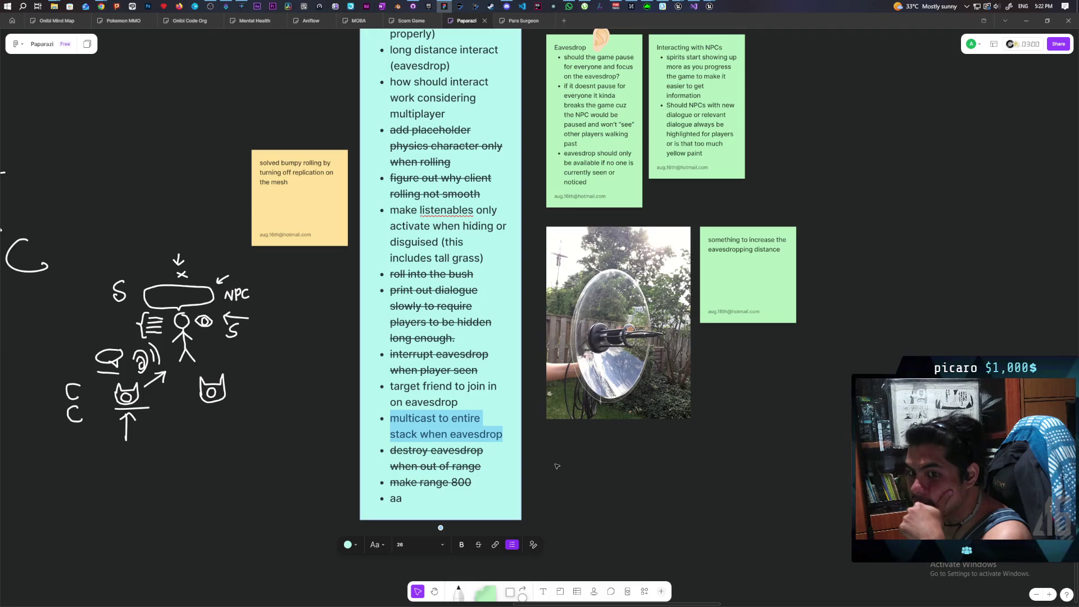
{"action": "mouse_move", "coordinate": [101, 7]}
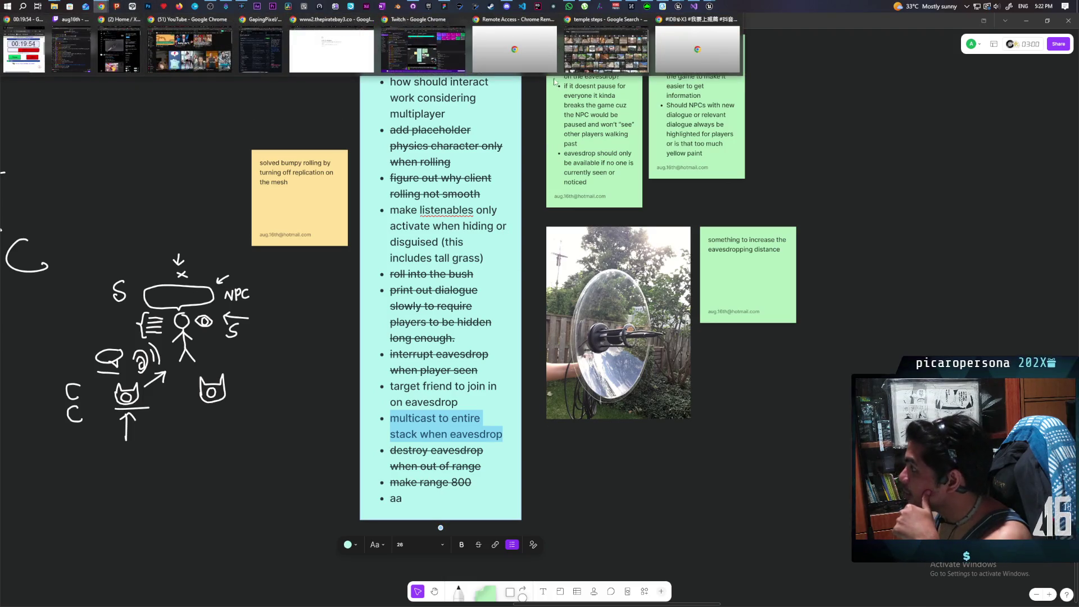
{"action": "left_click", "coordinate": [612, 51]}
Switch to the Ghost Whiteboard and zoom to about 249% on the Temple, Housing Area and Farmland districts
{"action": "left_click", "coordinate": [755, 24]}
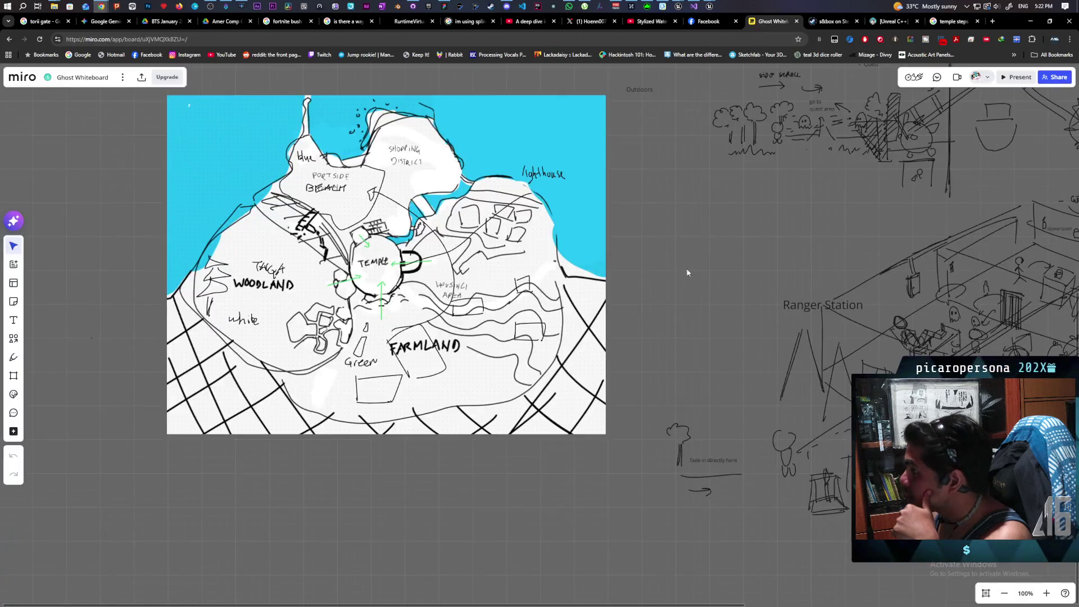
{"action": "mouse_move", "coordinate": [666, 287]}
{"action": "left_mouse_down"}
{"action": "mouse_move", "coordinate": [556, 339]}
{"action": "mouse_move", "coordinate": [533, 320]}
{"action": "mouse_move", "coordinate": [553, 314]}
{"action": "left_mouse_up"}
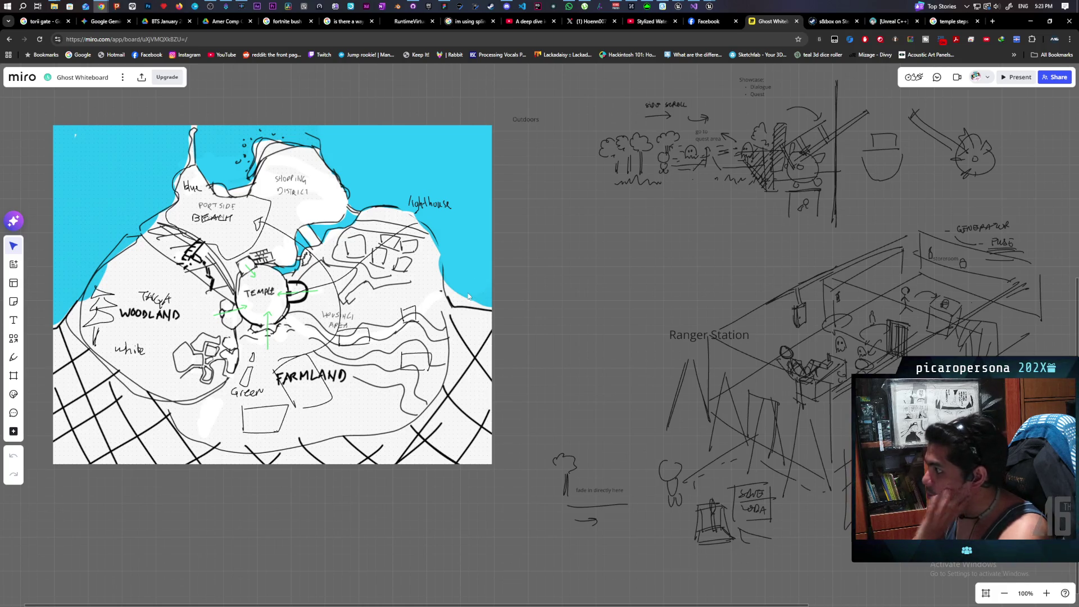
{"action": "scroll", "coordinate": [406, 293], "scroll_direction": "down", "scroll_amount": 8}
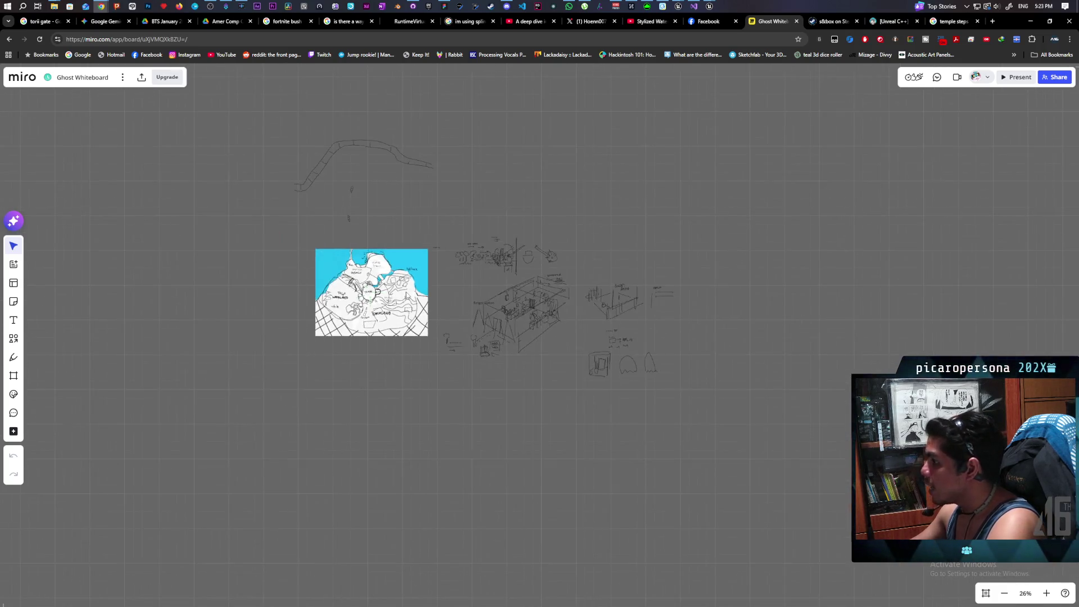
{"action": "scroll", "coordinate": [406, 293], "scroll_direction": "up", "scroll_amount": 9}
{"action": "scroll", "coordinate": [406, 294], "scroll_direction": "down", "scroll_amount": 2}
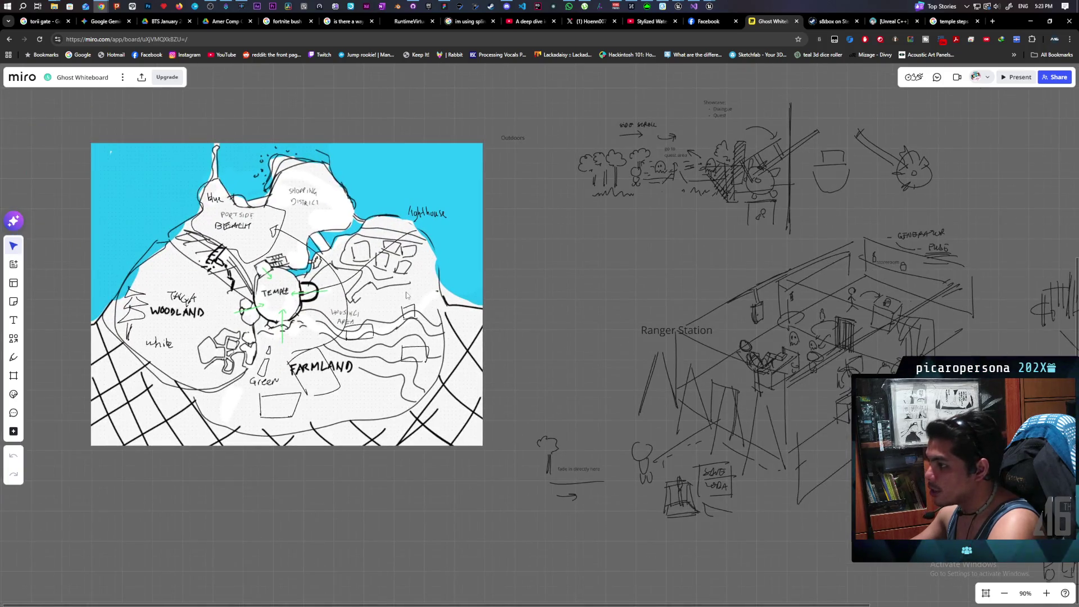
{"action": "scroll", "coordinate": [407, 293], "scroll_direction": "up", "scroll_amount": 1}
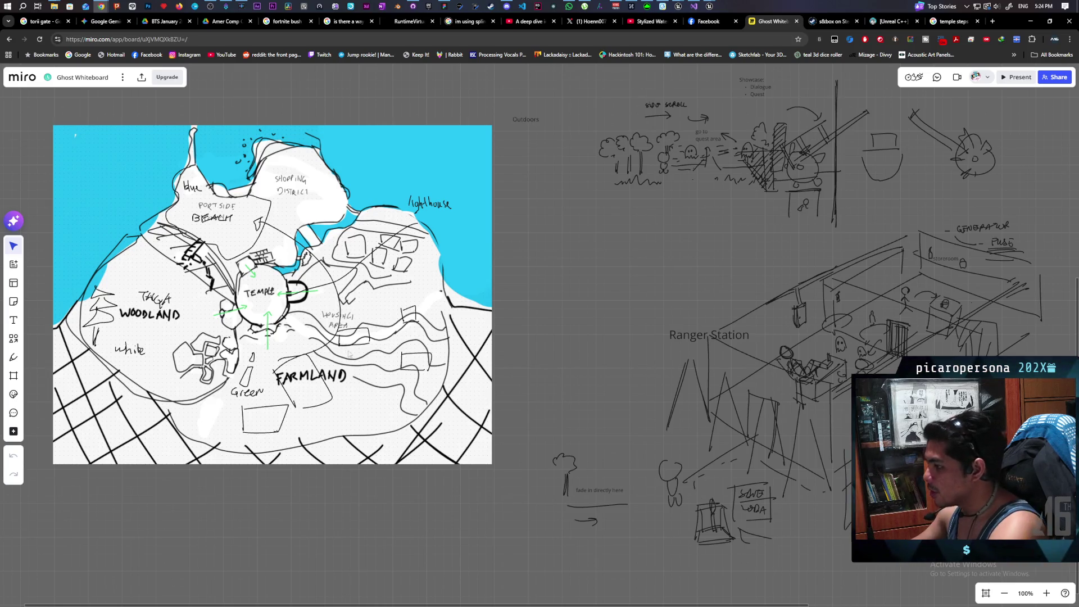
{"action": "scroll", "coordinate": [289, 385], "scroll_direction": "up", "scroll_amount": 5}
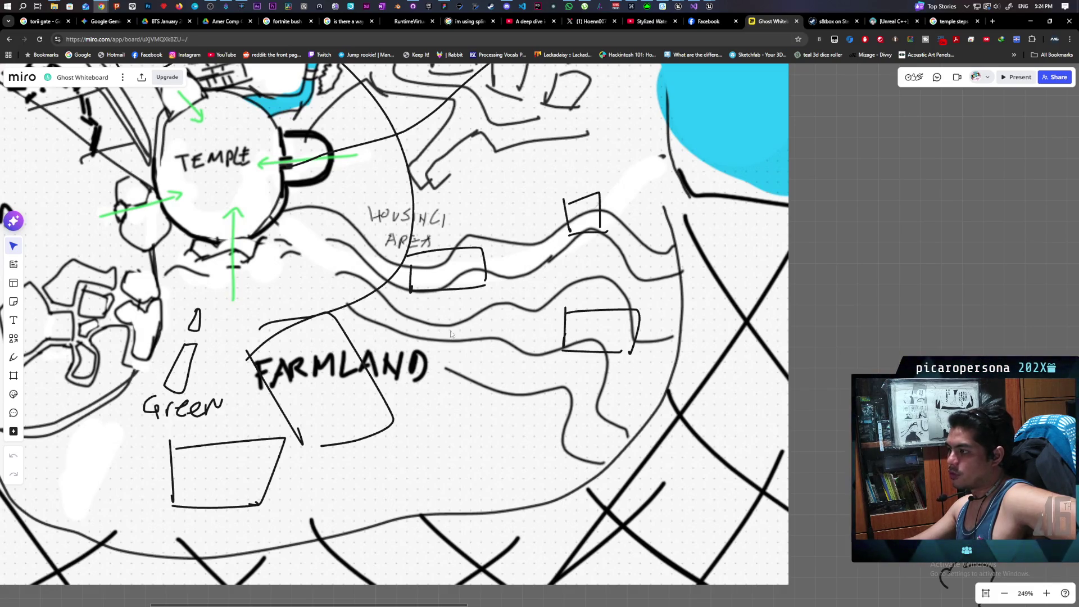
Pan across the island map's districts at 249% zoom
{"action": "scroll", "coordinate": [429, 334], "scroll_direction": "up", "scroll_amount": 2}
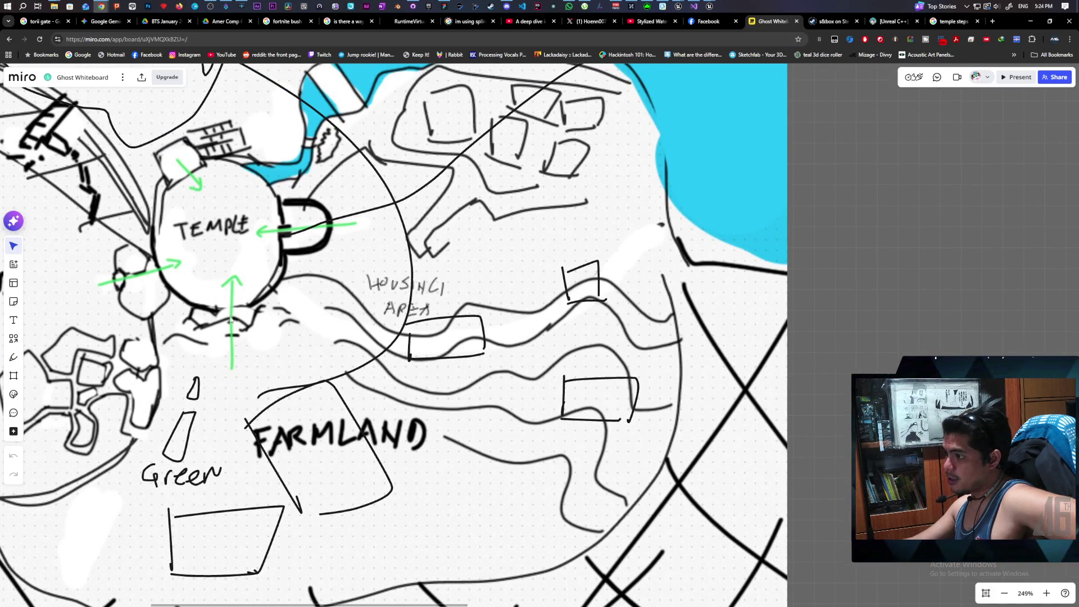
{"action": "scroll", "coordinate": [456, 212], "scroll_direction": "up", "scroll_amount": 4}
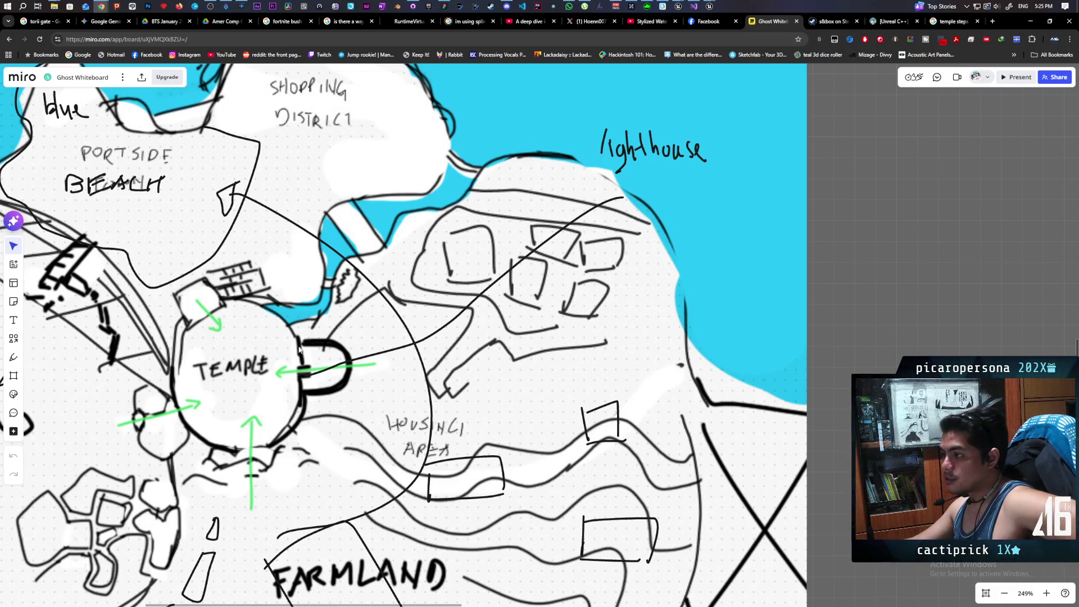
{"action": "scroll", "coordinate": [304, 348], "scroll_direction": "down", "scroll_amount": 5}
{"action": "scroll", "coordinate": [427, 305], "scroll_direction": "up", "scroll_amount": 5}
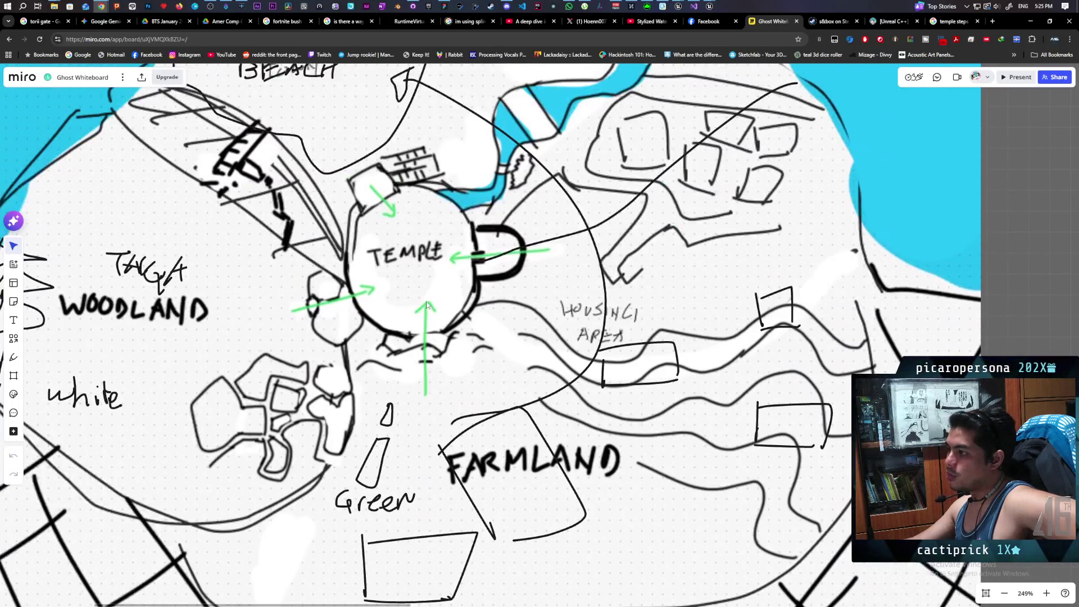
{"action": "scroll", "coordinate": [427, 305], "scroll_direction": "down", "scroll_amount": 5}
{"action": "scroll", "coordinate": [550, 315], "scroll_direction": "up", "scroll_amount": 5}
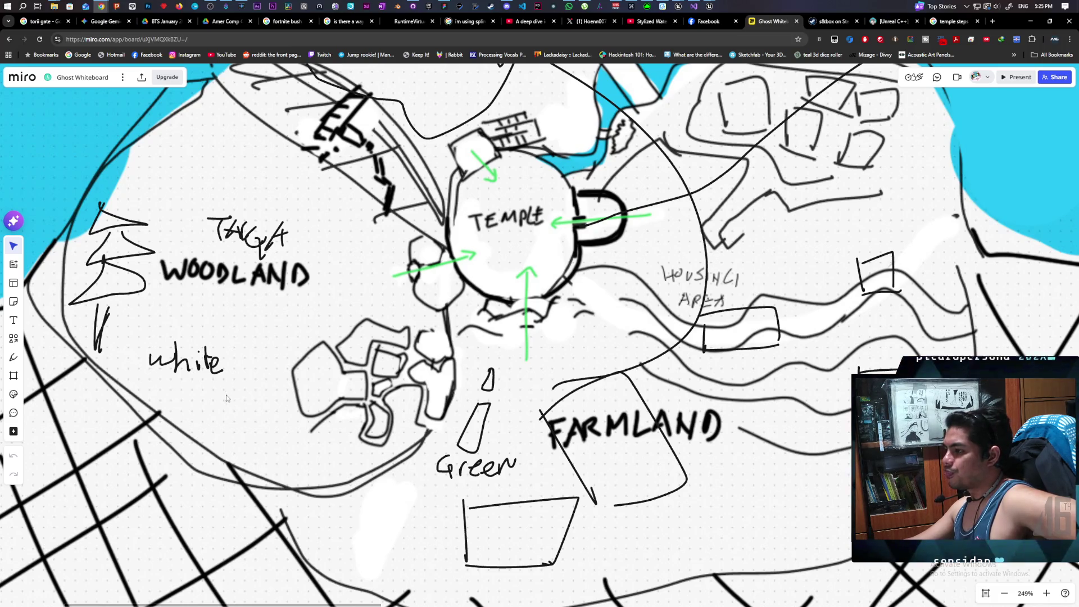
{"action": "scroll", "coordinate": [229, 466], "scroll_direction": "left", "scroll_amount": 3}
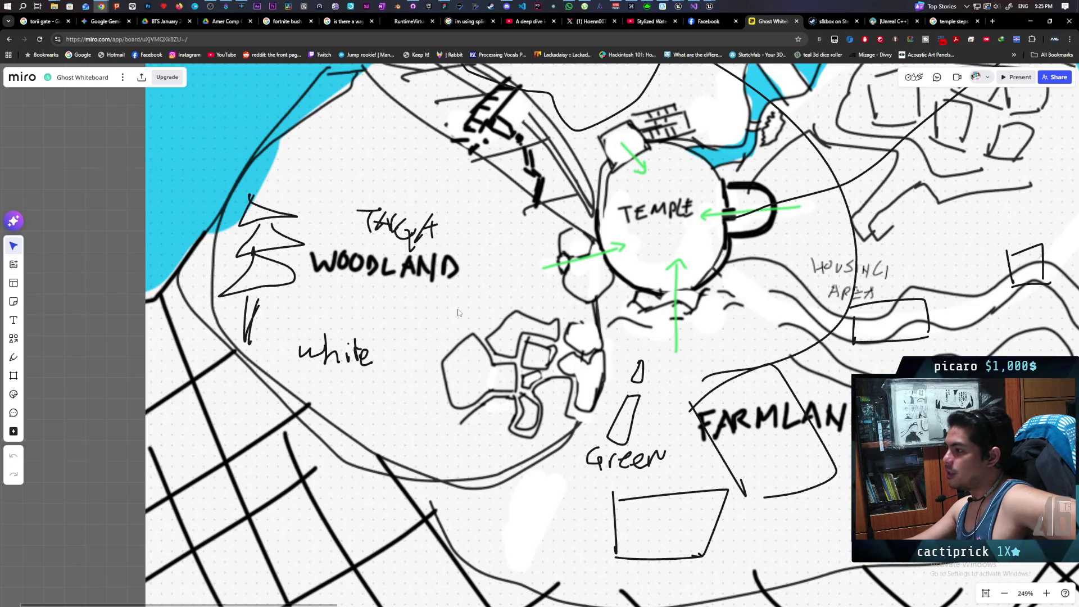
Zoom out to 158% so the whole island is in view
{"action": "scroll", "coordinate": [458, 313], "scroll_direction": "up", "scroll_amount": 3}
{"action": "scroll", "coordinate": [610, 247], "scroll_direction": "down", "scroll_amount": 3}
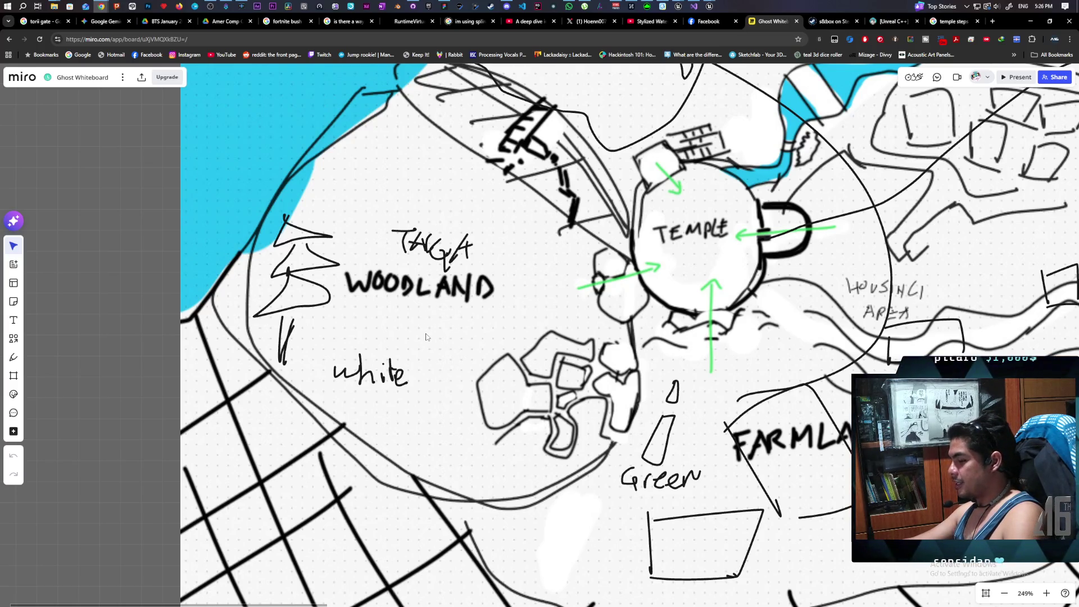
{"action": "scroll", "coordinate": [549, 382], "scroll_direction": "down", "scroll_amount": 1}
{"action": "scroll", "coordinate": [548, 382], "scroll_direction": "down", "scroll_amount": 2}
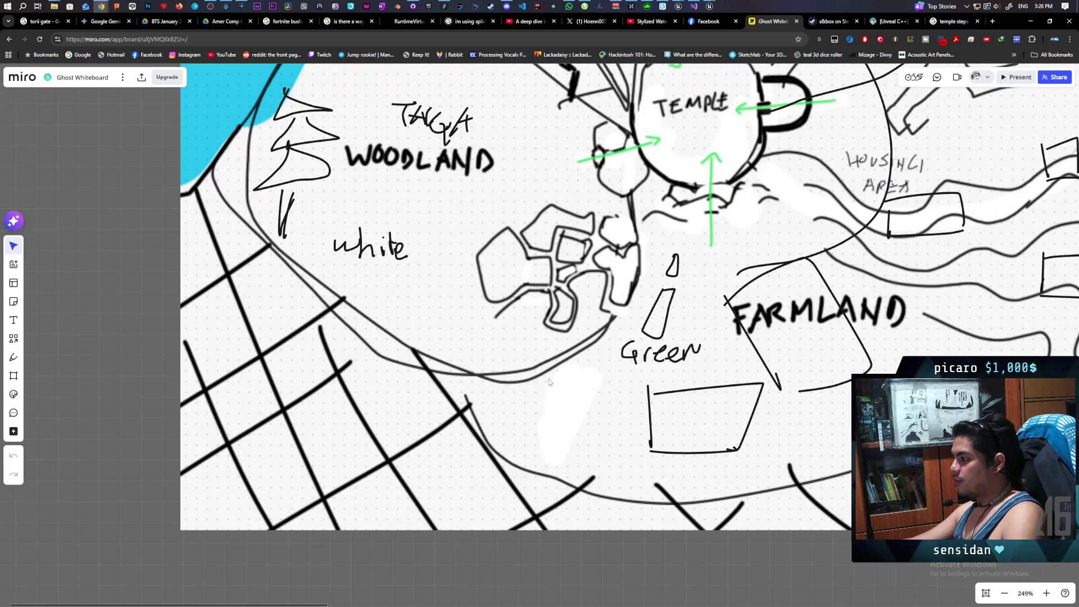
{"action": "scroll", "coordinate": [548, 379], "scroll_direction": "down", "scroll_amount": 5}
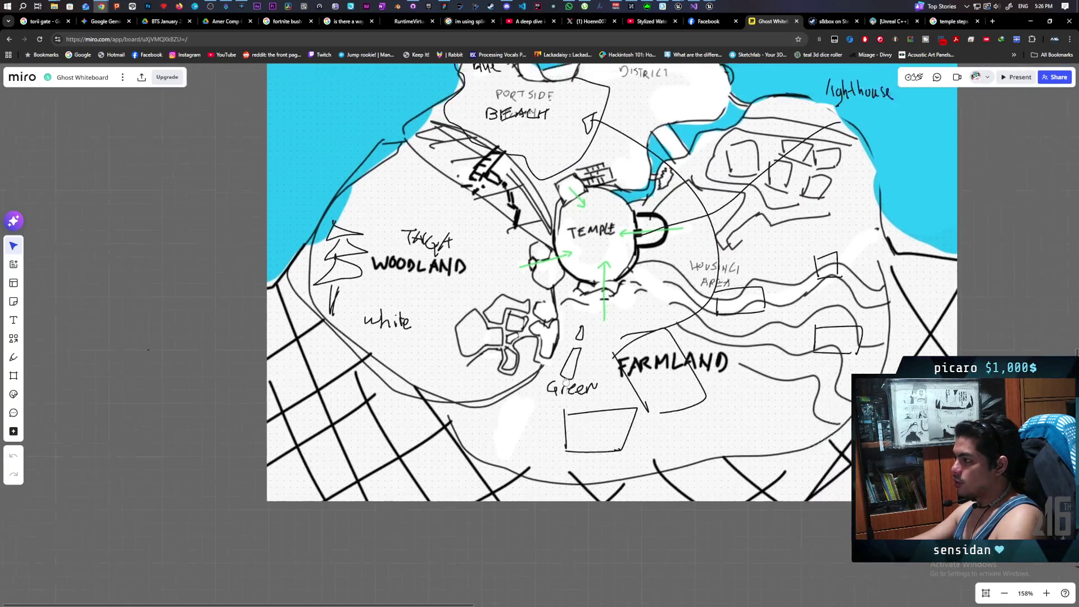
{"action": "left_click_drag", "start_coordinate": [475, 440], "coordinate": [443, 432]}
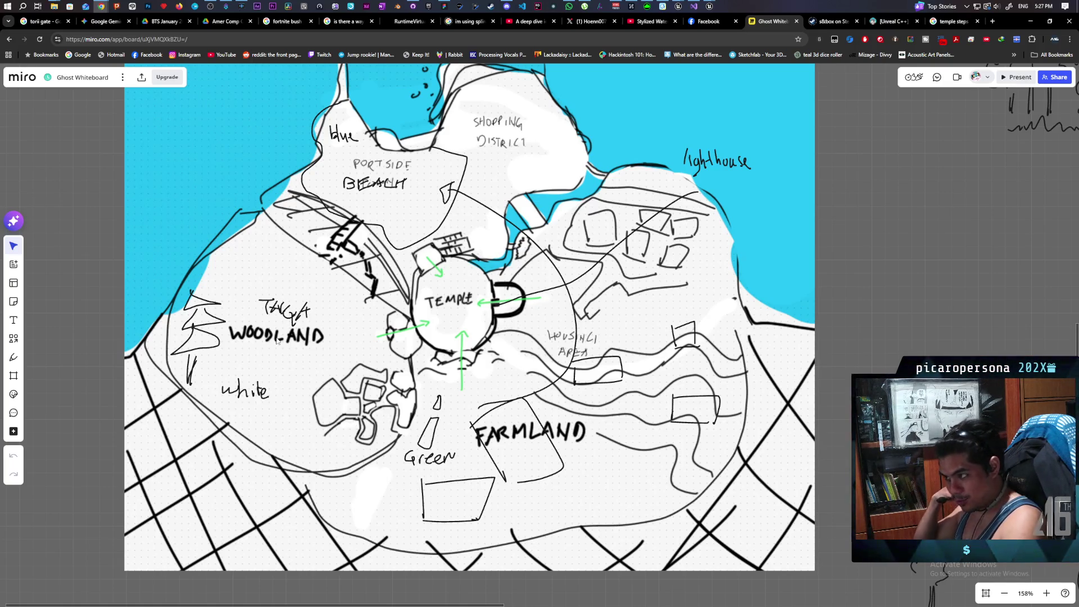
{"action": "mouse_move", "coordinate": [497, 302]}
{"action": "left_mouse_down"}
{"action": "mouse_move", "coordinate": [408, 283]}
{"action": "mouse_move", "coordinate": [394, 326]}
{"action": "left_mouse_up"}
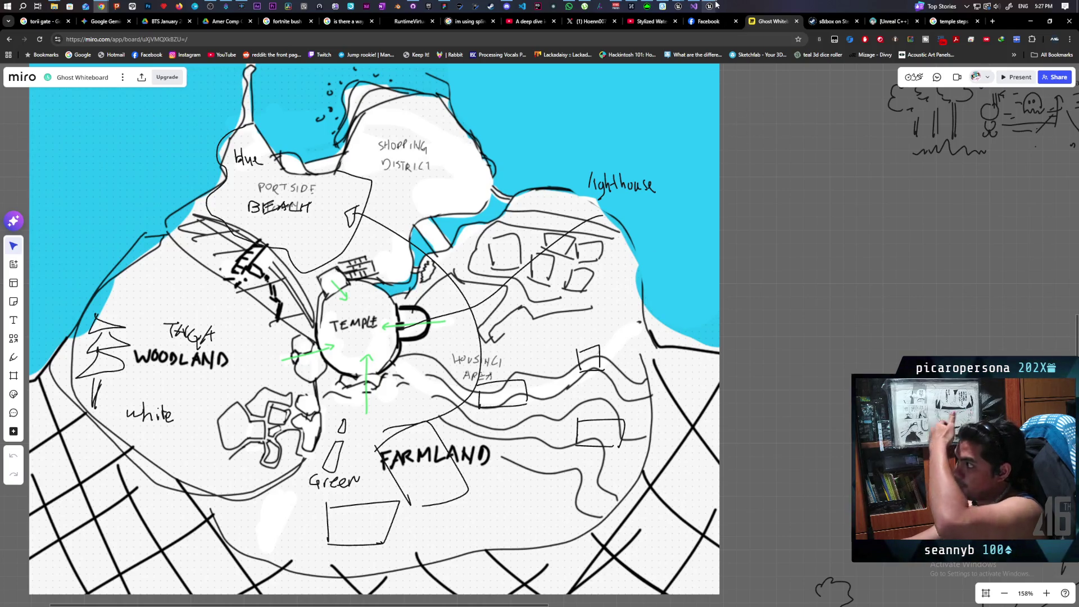
Fly the greybox viewport over the grass patches, vegetable row and wall, then lower the editor window
{"action": "mouse_move", "coordinate": [709, 6]}
{"action": "left_click", "coordinate": [661, 48]}
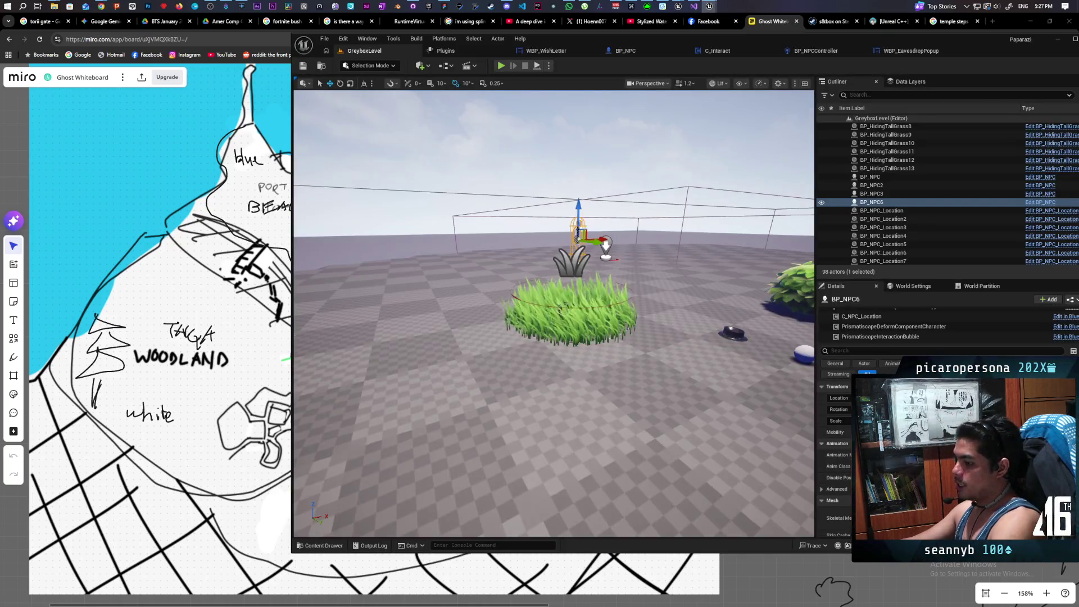
{"action": "key", "text": "w"}
{"action": "key", "text": "w"}
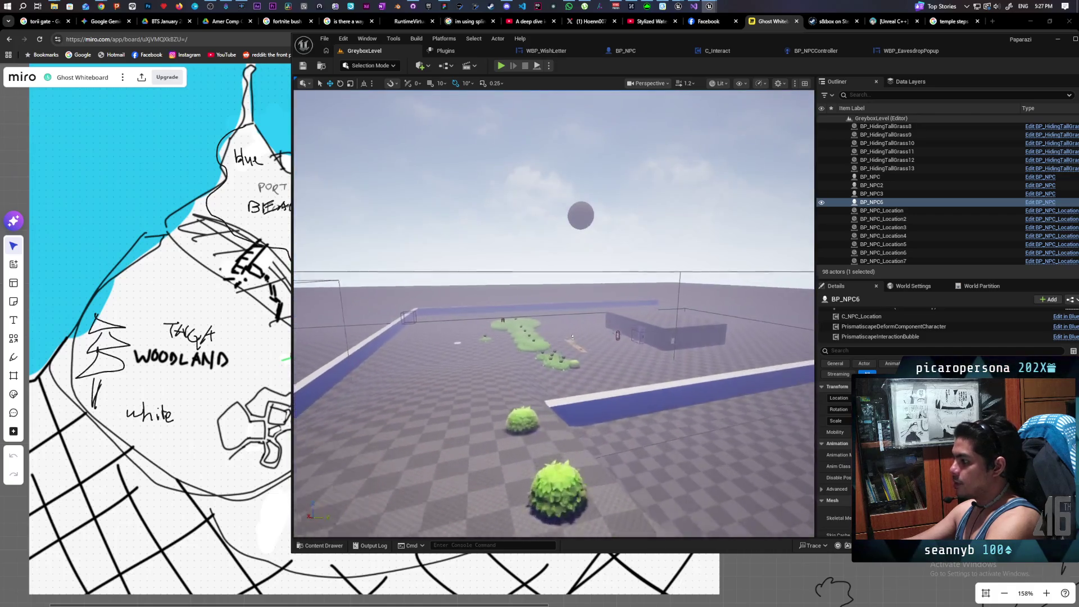
{"action": "key", "text": "w"}
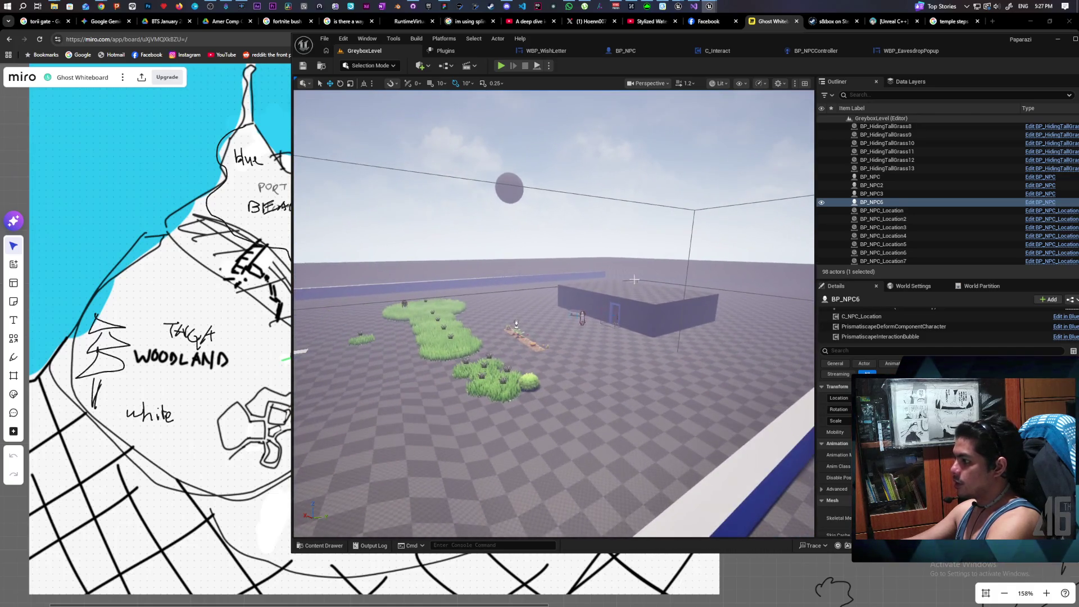
{"action": "key", "text": "w"}
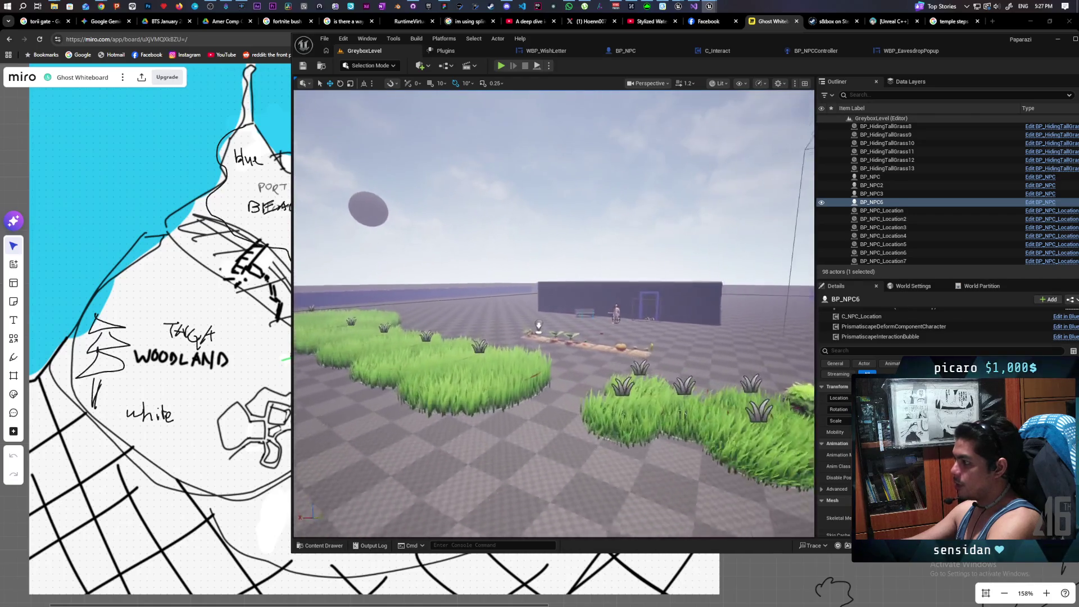
{"action": "key", "text": "a"}
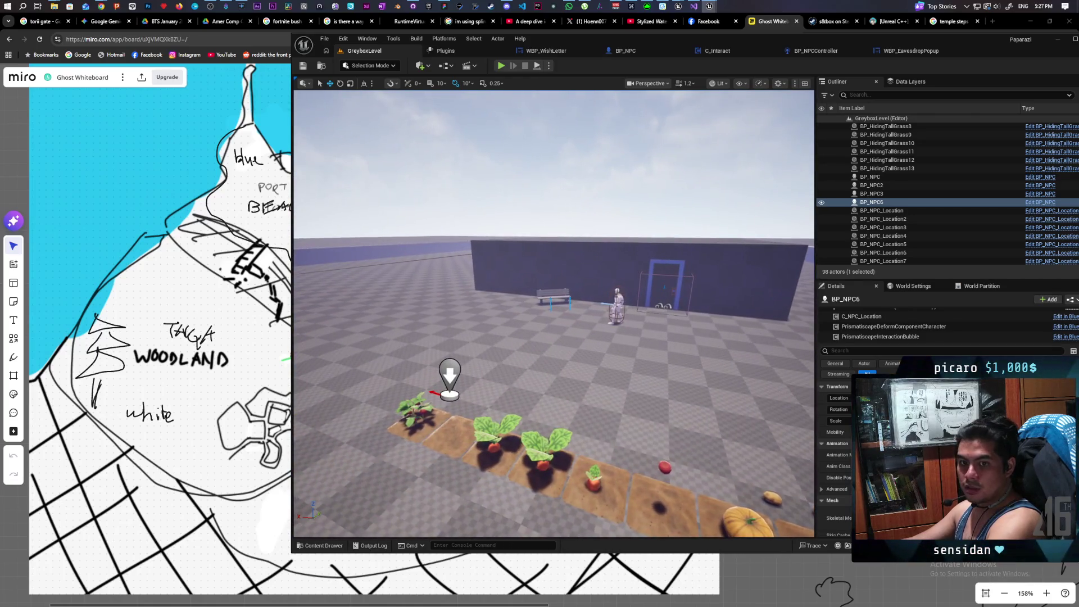
{"action": "key", "text": "s"}
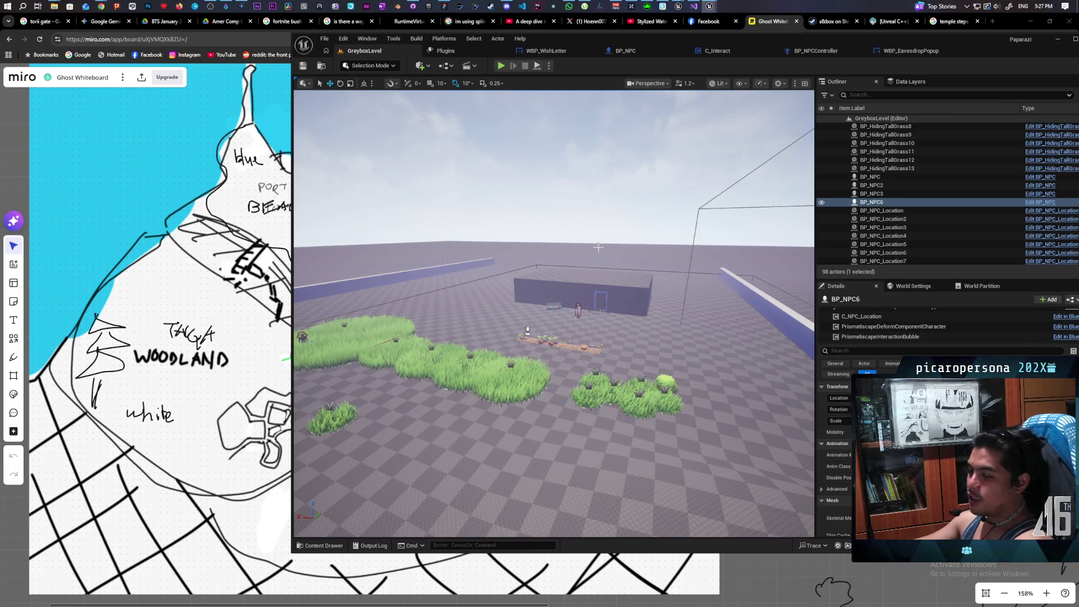
{"action": "mouse_move", "coordinate": [510, 363]}
{"action": "left_mouse_down"}
{"action": "mouse_move", "coordinate": [523, 393]}
{"action": "mouse_move", "coordinate": [444, 259]}
{"action": "left_mouse_up"}
{"action": "mouse_move", "coordinate": [911, 36]}
{"action": "left_mouse_down"}
{"action": "mouse_move", "coordinate": [912, 236]}
{"action": "mouse_move", "coordinate": [855, 441]}
{"action": "left_mouse_up"}
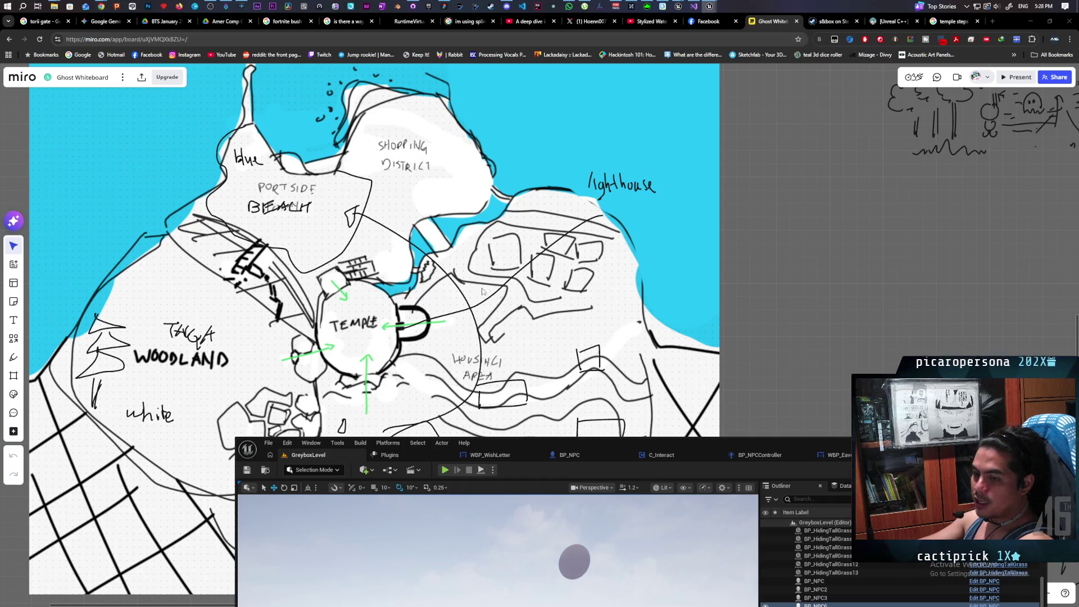
Raise the editor, focus and orbit around BP_NPC6 in the greybox, then minimize Unreal
{"action": "mouse_move", "coordinate": [919, 449]}
{"action": "left_mouse_down"}
{"action": "mouse_move", "coordinate": [897, 360]}
{"action": "mouse_move", "coordinate": [874, 71]}
{"action": "left_mouse_up"}
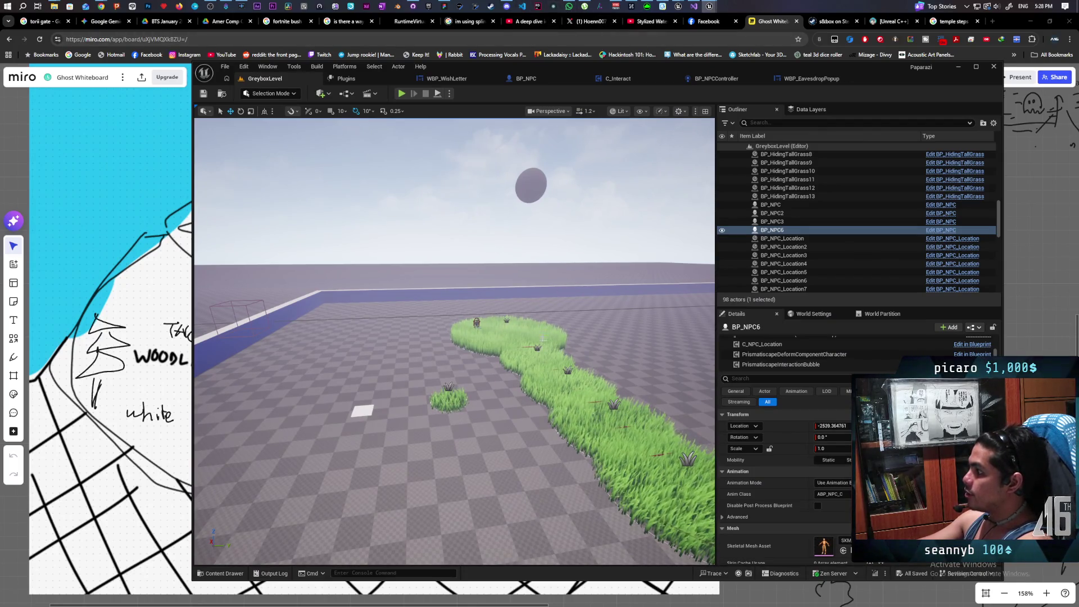
{"action": "key", "text": "f"}
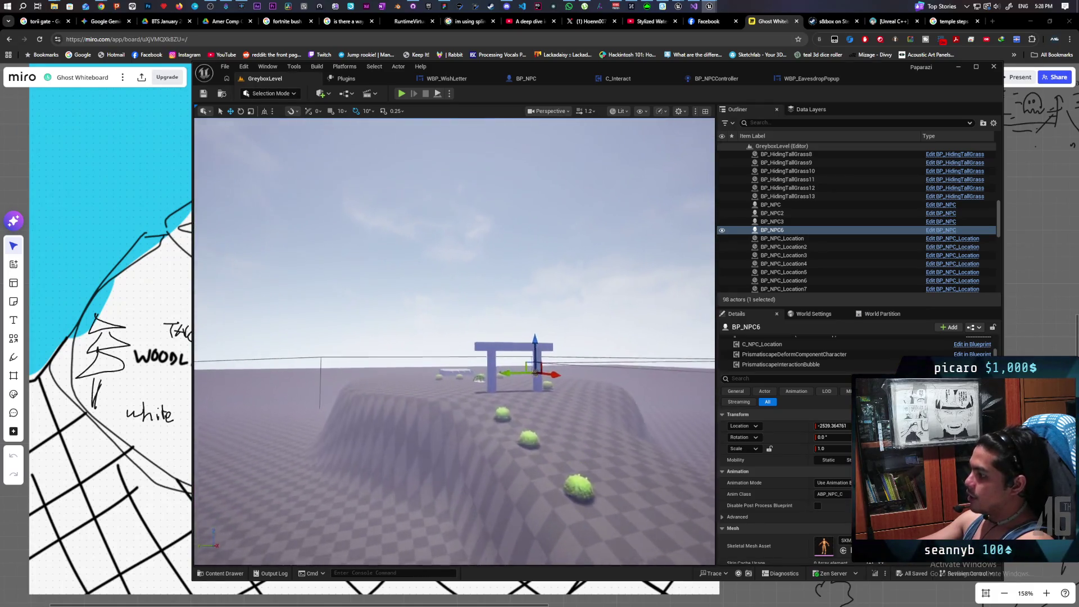
{"action": "key", "text": "Down"}
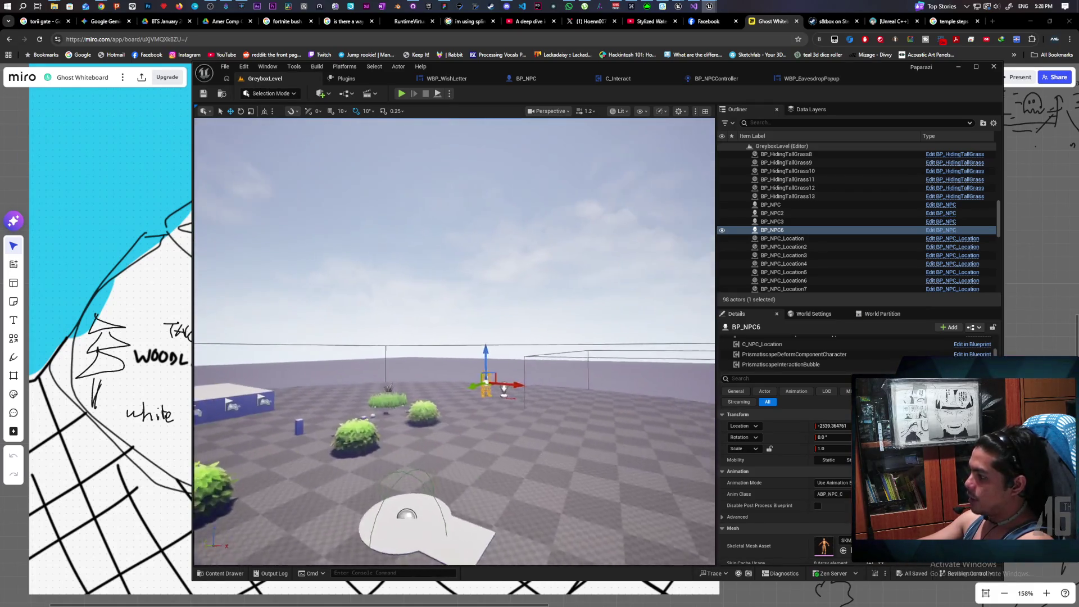
{"action": "left_click_drag", "start_coordinate": [564, 355], "coordinate": [564, 355]}
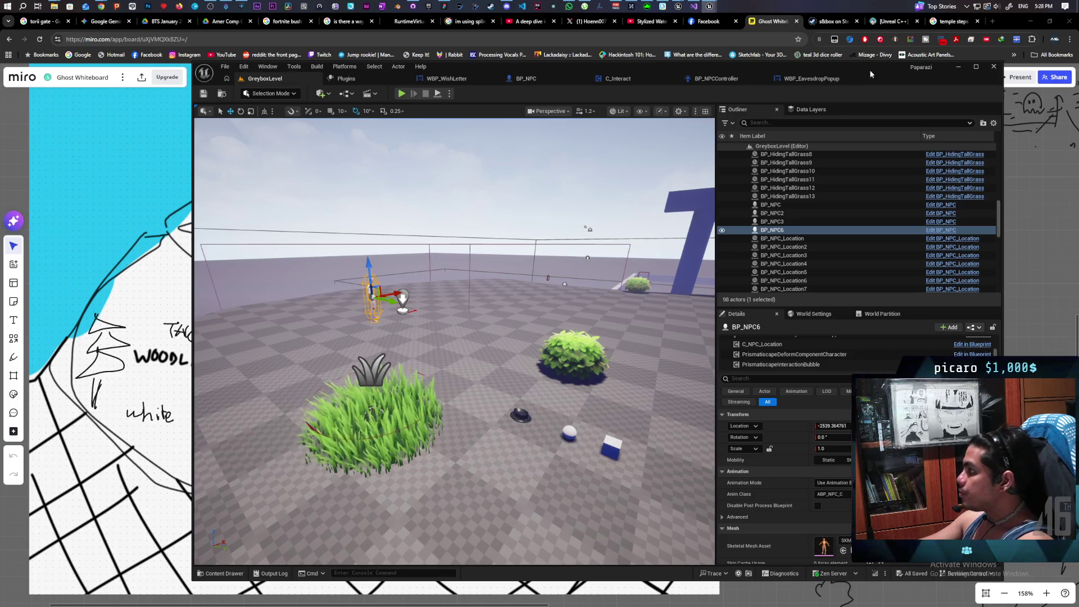
{"action": "left_click", "coordinate": [958, 67]}
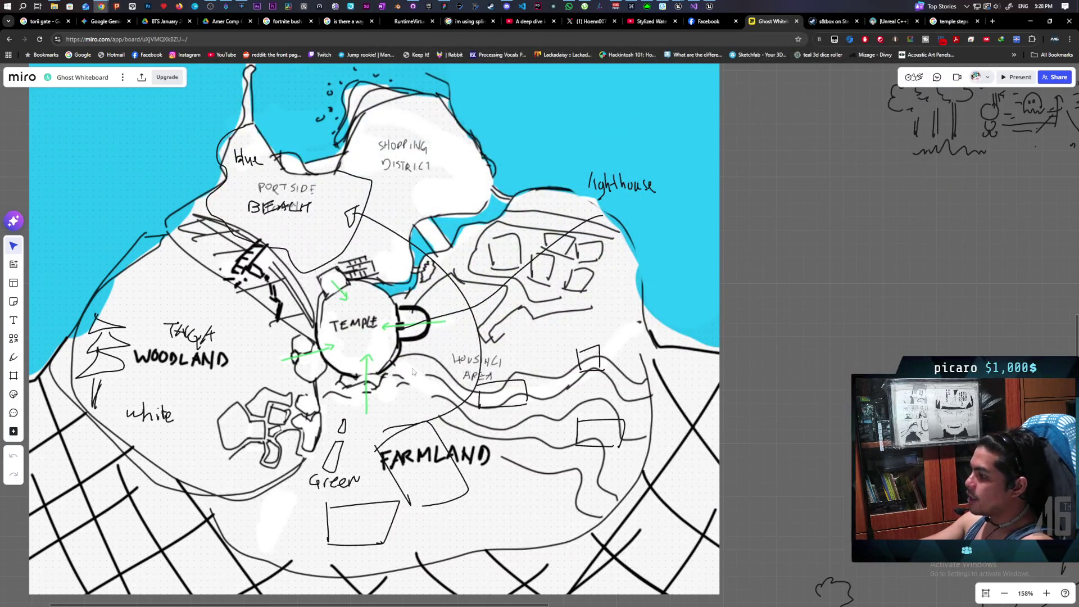
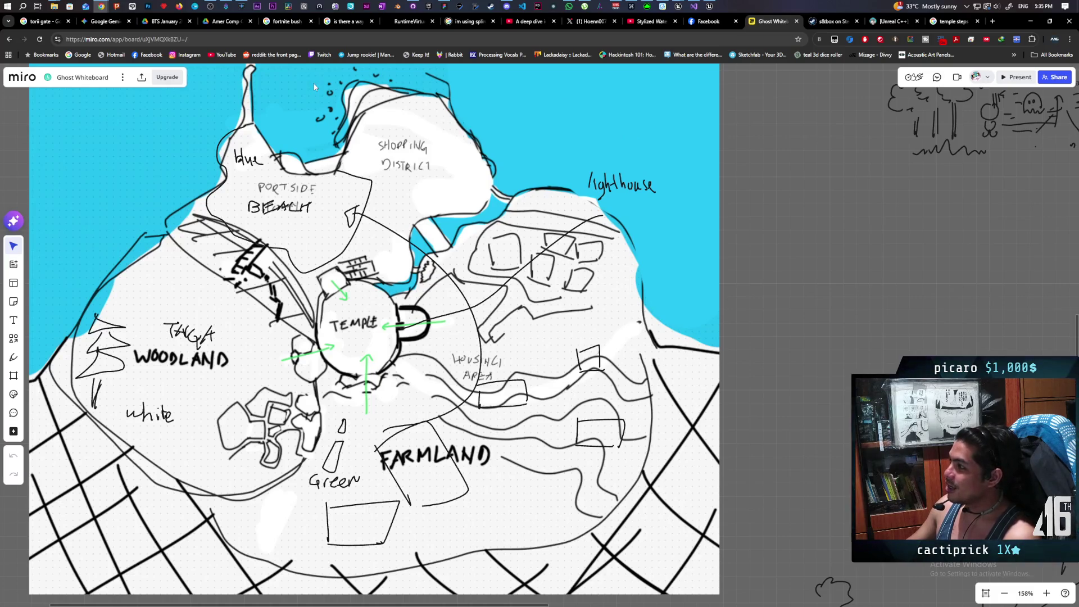
Switch to the Paparazi Miro board and select the parabolic microphone photo beside the eavesdropping-distance note
{"action": "mouse_move", "coordinate": [104, 6]}
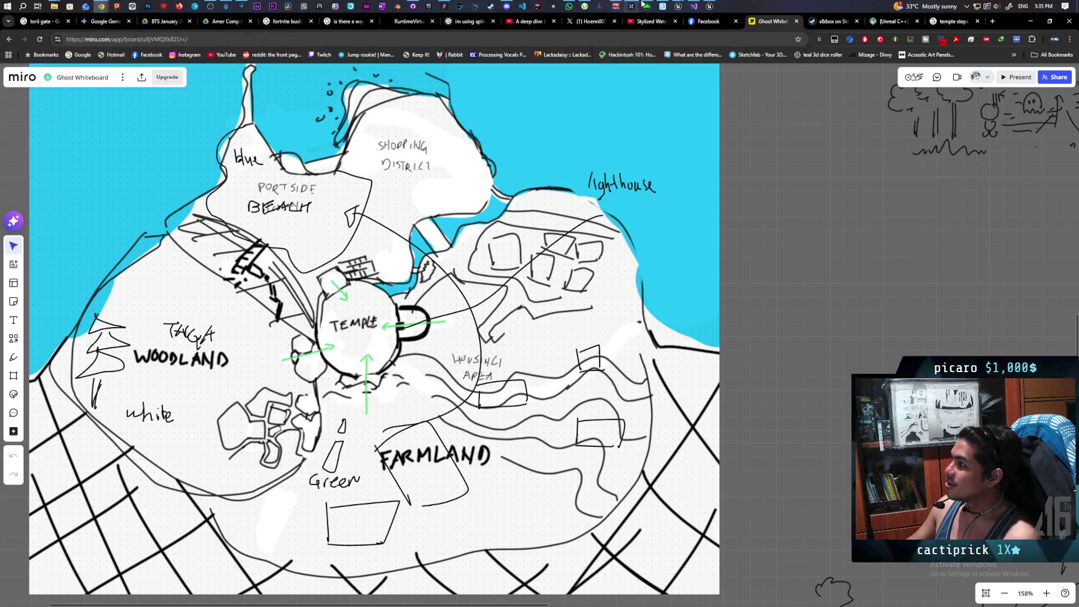
{"action": "left_click", "coordinate": [444, 6]}
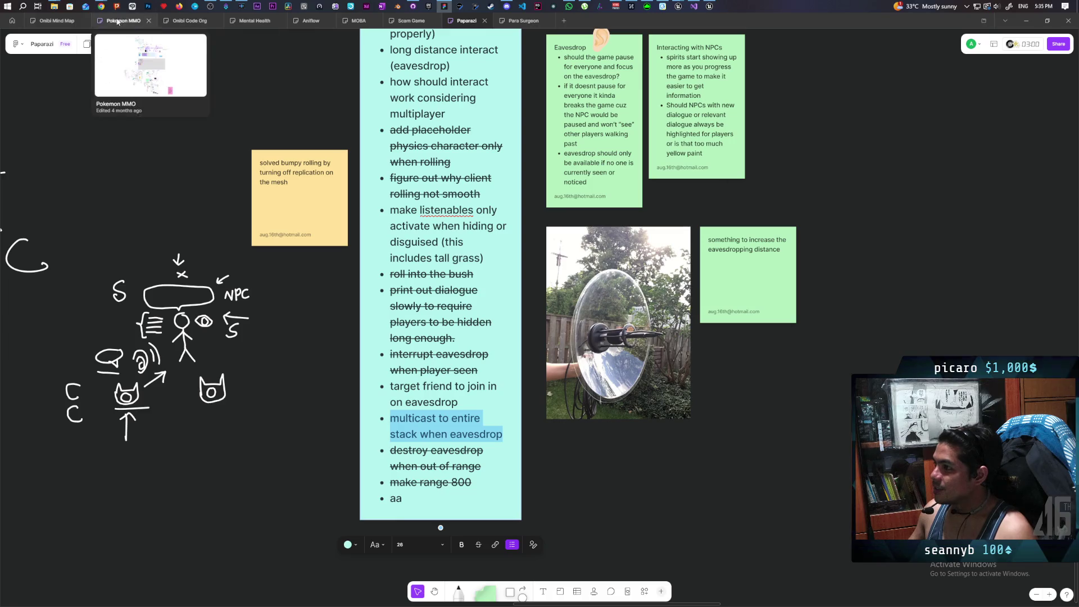
{"action": "mouse_move", "coordinate": [108, 7]}
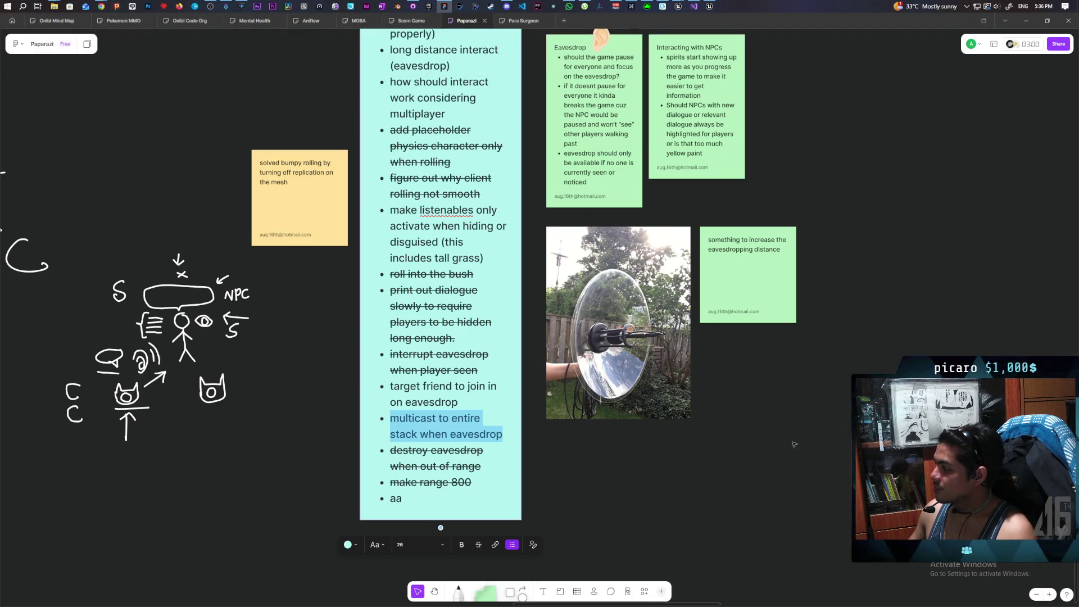
{"action": "left_click", "coordinate": [574, 333]}
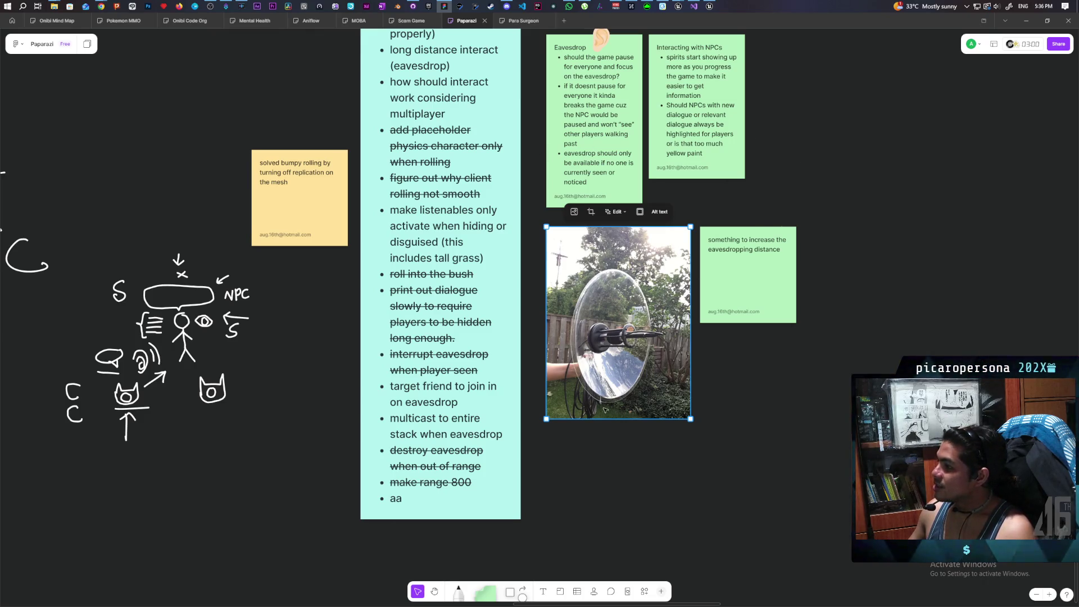
{"action": "scroll", "coordinate": [571, 402], "scroll_direction": "down", "scroll_amount": 2}
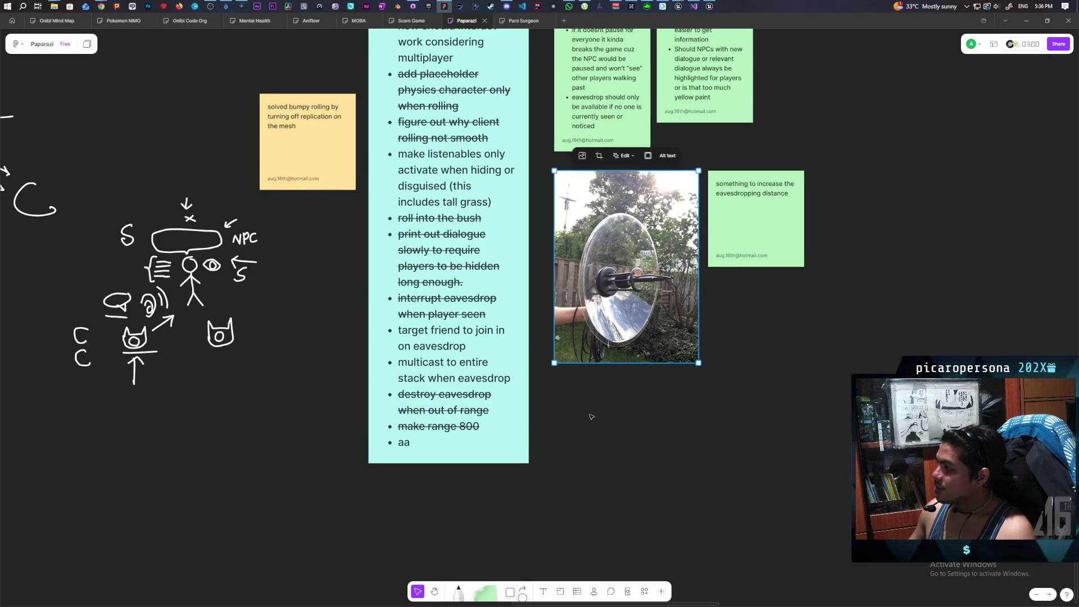
{"action": "double_click", "coordinate": [450, 346]}
{"action": "triple_click", "coordinate": [450, 346]}
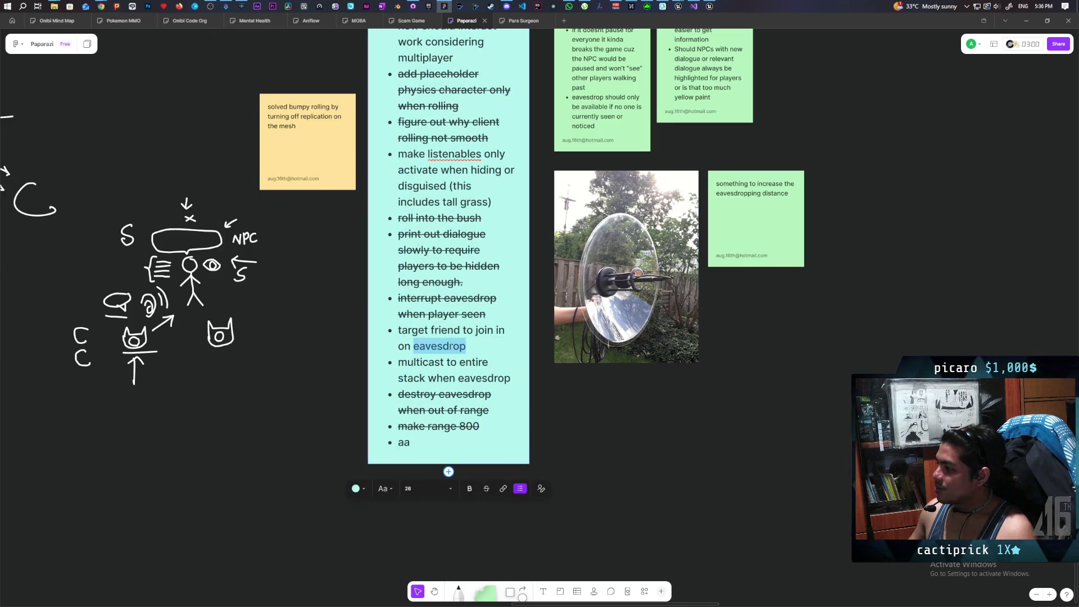
{"action": "triple_click", "coordinate": [448, 362]}
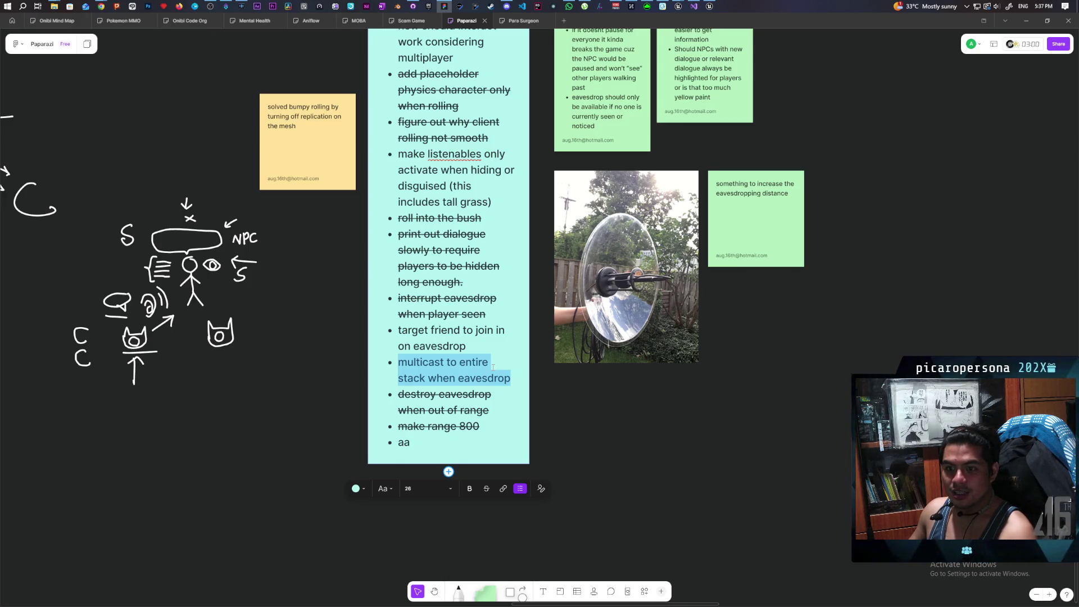
{"action": "triple_click", "coordinate": [463, 377]}
{"action": "left_click", "coordinate": [564, 401]}
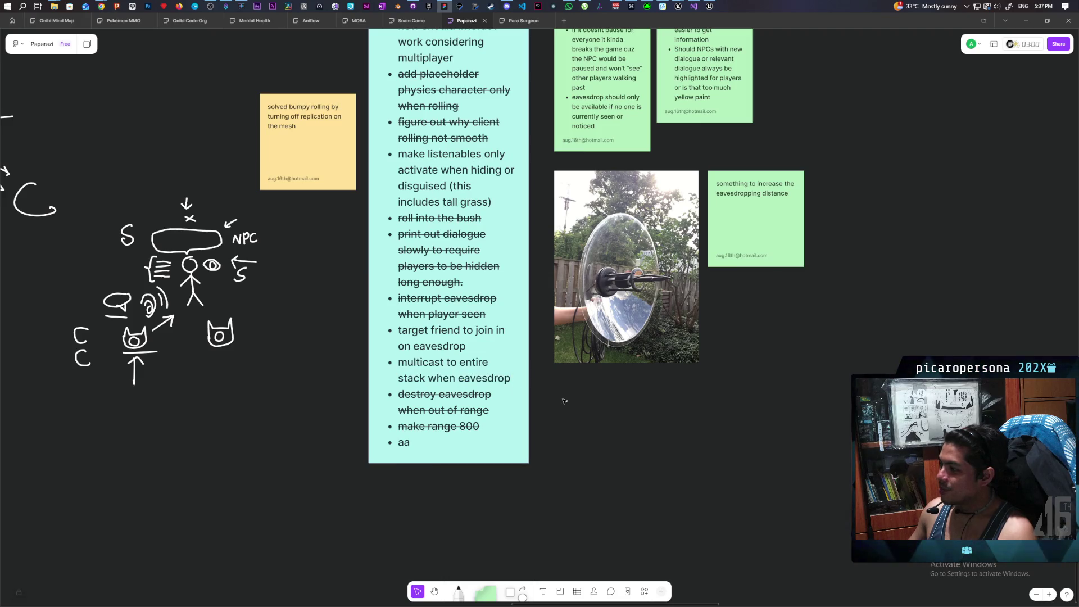
{"action": "triple_click", "coordinate": [458, 378]}
{"action": "left_click", "coordinate": [559, 405]}
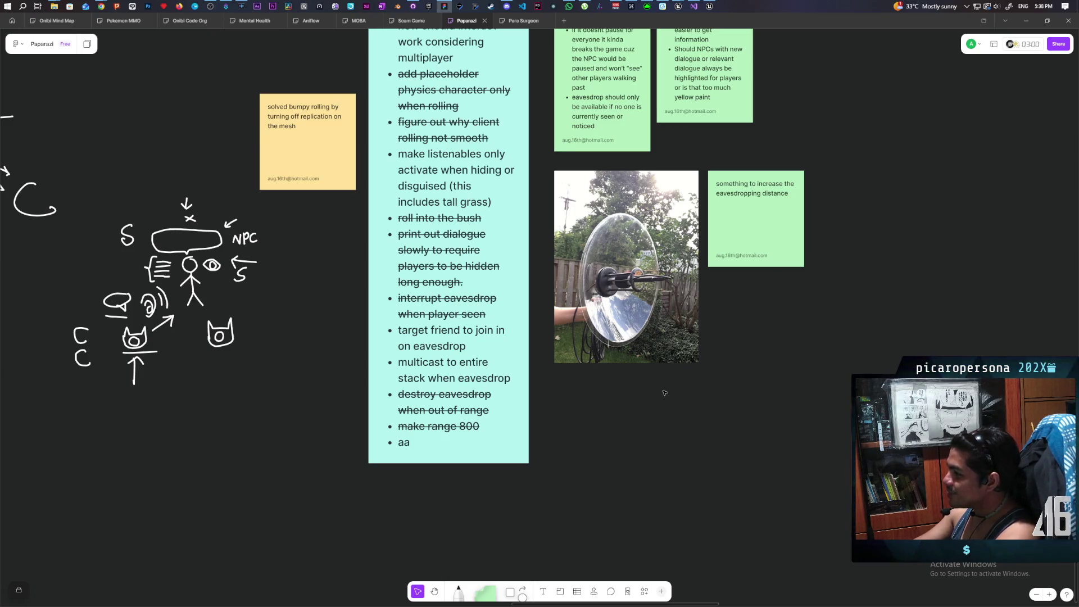
{"action": "double_click", "coordinate": [440, 362]}
{"action": "left_click", "coordinate": [441, 362]}
{"action": "triple_click", "coordinate": [440, 362]}
{"action": "key", "text": "Escape"}
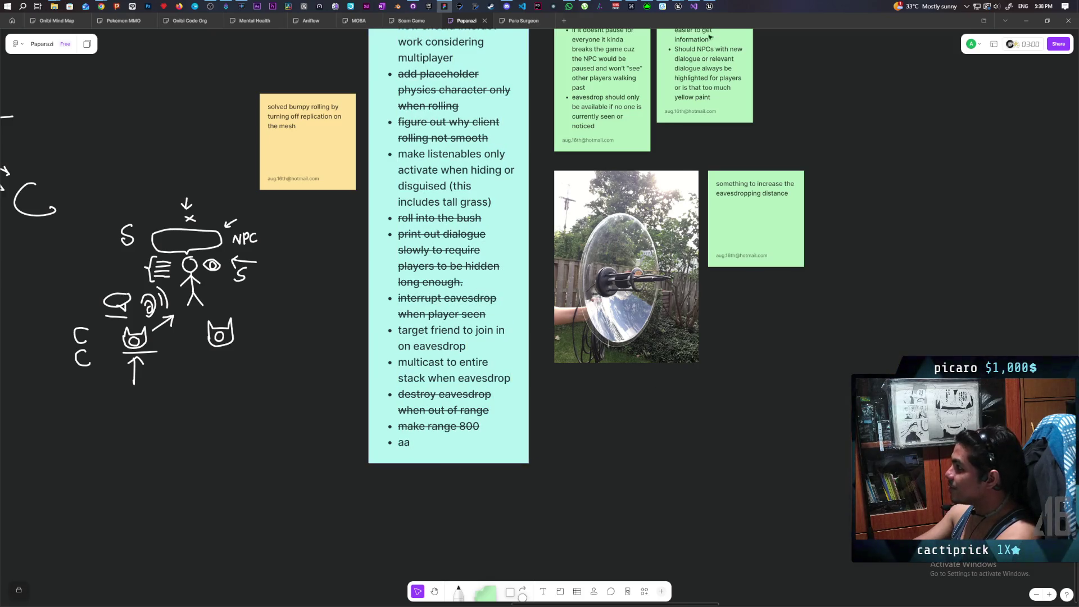
{"action": "mouse_move", "coordinate": [709, 10]}
{"action": "mouse_move", "coordinate": [702, 47]}
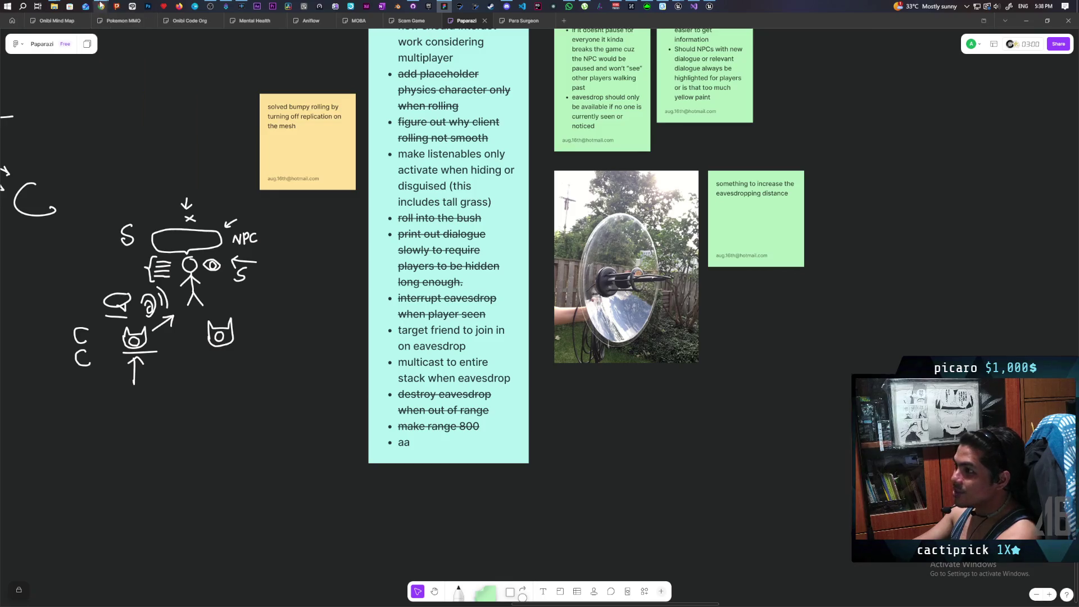
Bring the Unreal Editor forward and show the BP_NPC blueprint's EventGraph
{"action": "mouse_move", "coordinate": [101, 4]}
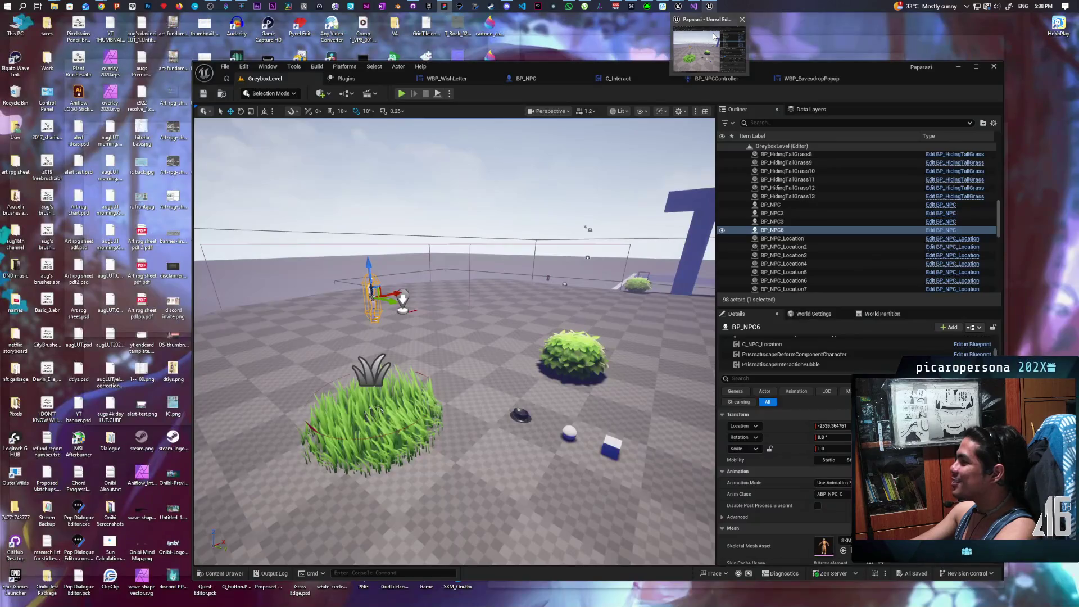
{"action": "left_click", "coordinate": [712, 35]}
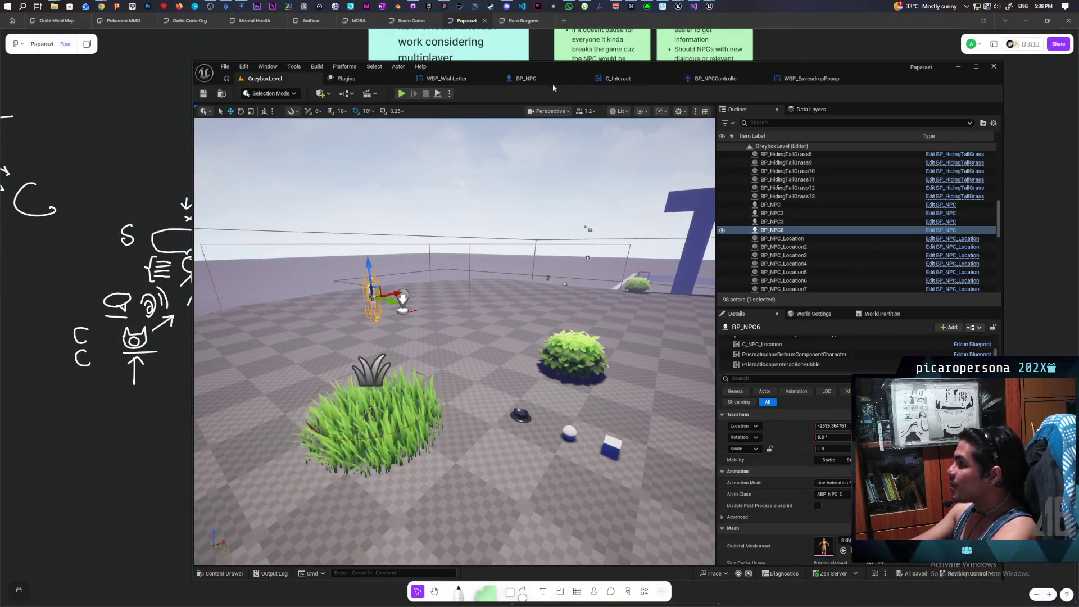
{"action": "left_click", "coordinate": [527, 80]}
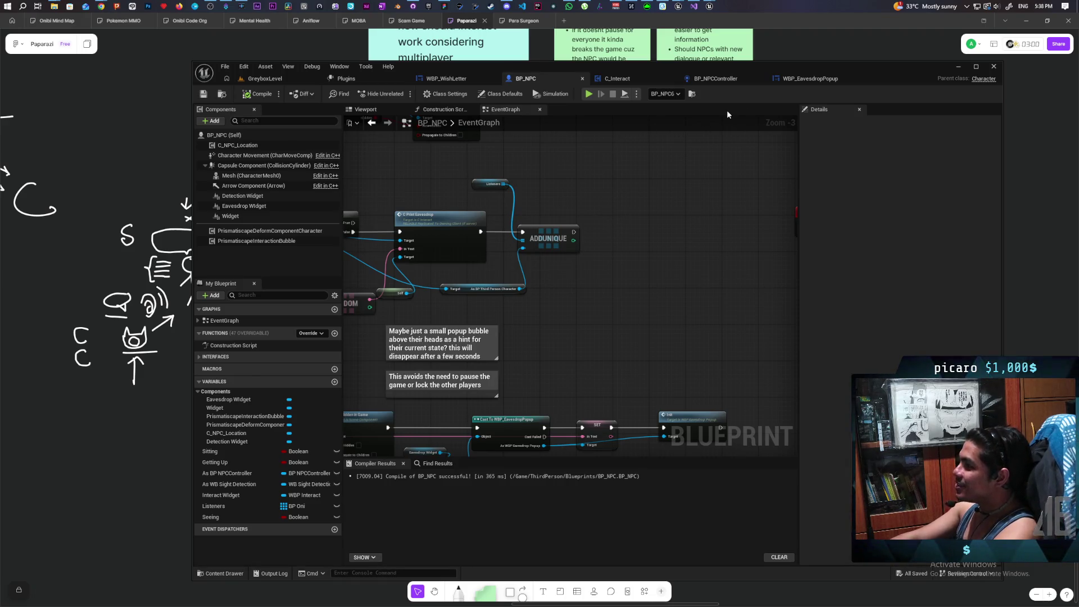
Find the C Print Eavesdrop node in BP_NPC and jump into C_Interact's eavesdrop nodes
{"action": "left_click_drag", "start_coordinate": [880, 76], "coordinate": [896, 42]}
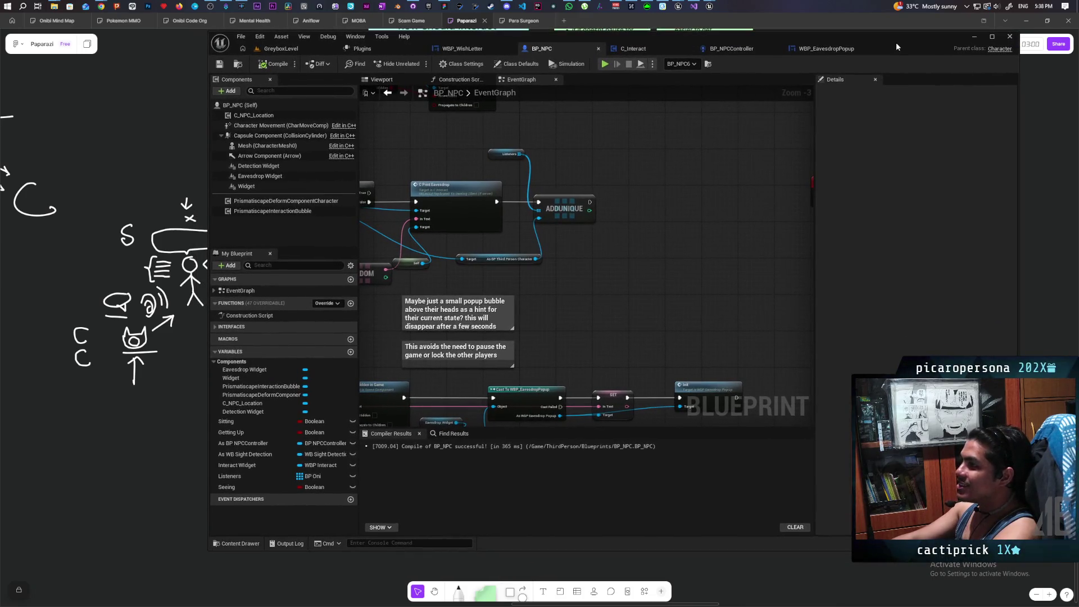
{"action": "scroll", "coordinate": [612, 222], "scroll_direction": "down", "scroll_amount": 6}
{"action": "scroll", "coordinate": [613, 221], "scroll_direction": "up", "scroll_amount": 4}
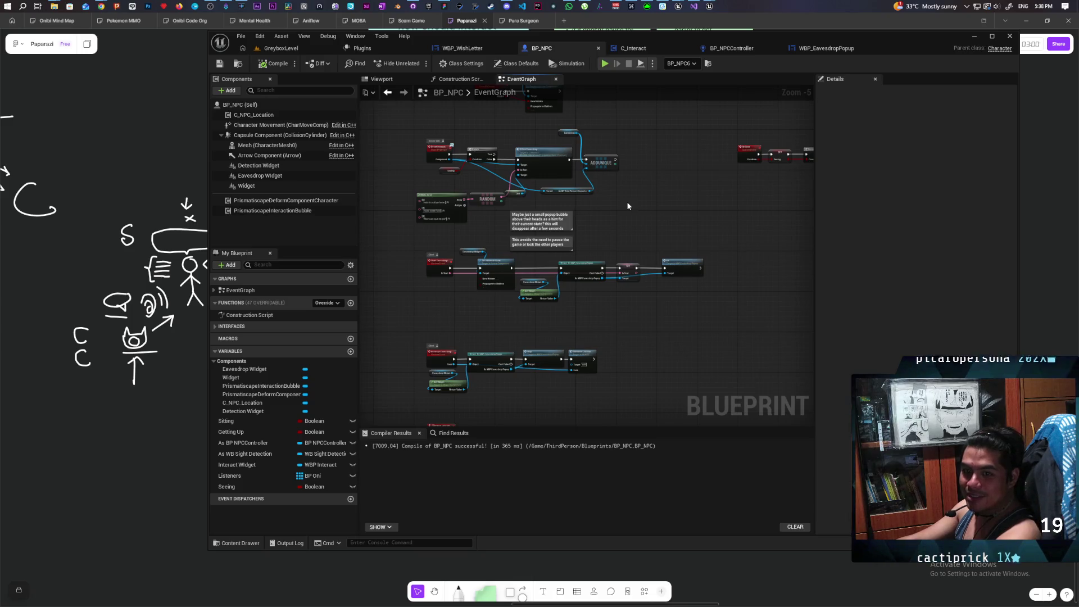
{"action": "scroll", "coordinate": [621, 216], "scroll_direction": "down", "scroll_amount": 4}
{"action": "scroll", "coordinate": [623, 221], "scroll_direction": "up", "scroll_amount": 4}
{"action": "mouse_move", "coordinate": [622, 168]}
{"action": "left_mouse_down"}
{"action": "mouse_move", "coordinate": [646, 298]}
{"action": "mouse_move", "coordinate": [638, 313]}
{"action": "mouse_move", "coordinate": [618, 305]}
{"action": "mouse_move", "coordinate": [615, 278]}
{"action": "left_mouse_up"}
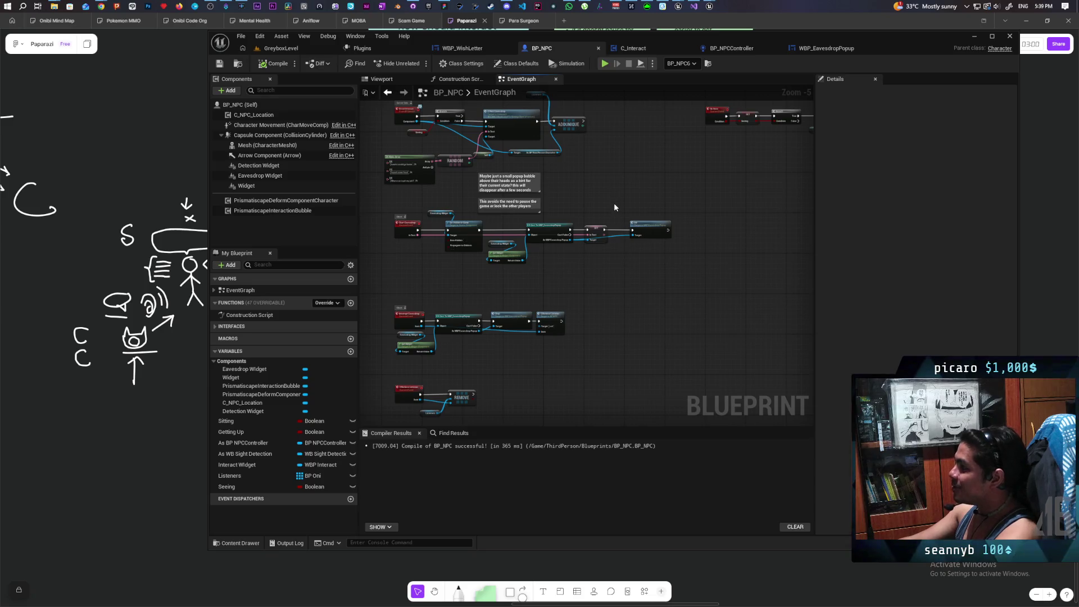
{"action": "scroll", "coordinate": [617, 149], "scroll_direction": "up", "scroll_amount": 1}
{"action": "scroll", "coordinate": [618, 163], "scroll_direction": "down", "scroll_amount": 3}
{"action": "scroll", "coordinate": [515, 287], "scroll_direction": "up", "scroll_amount": 2}
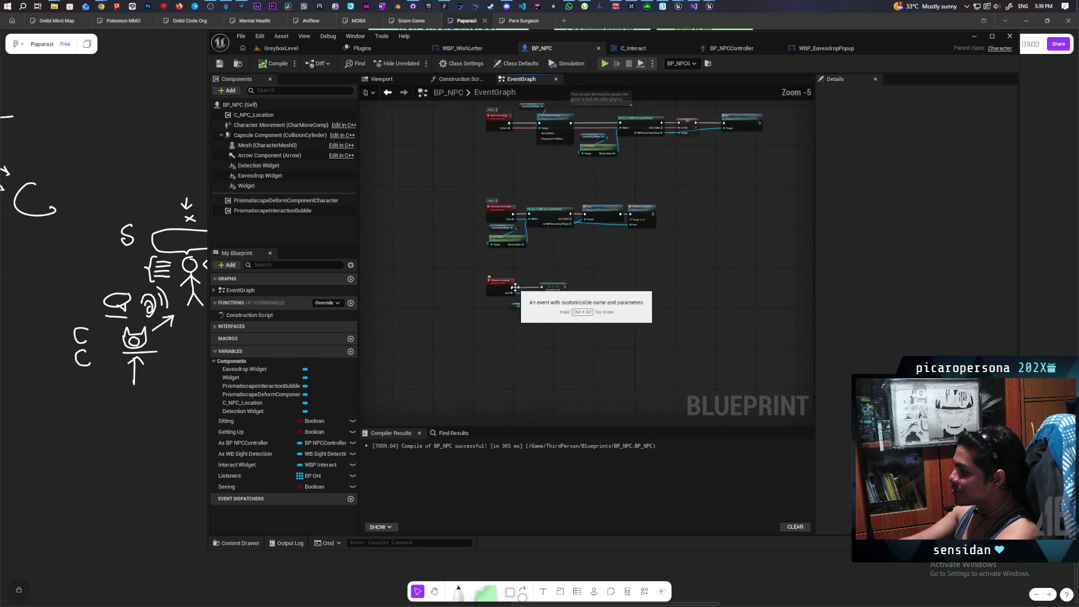
{"action": "scroll", "coordinate": [515, 287], "scroll_direction": "up", "scroll_amount": 5}
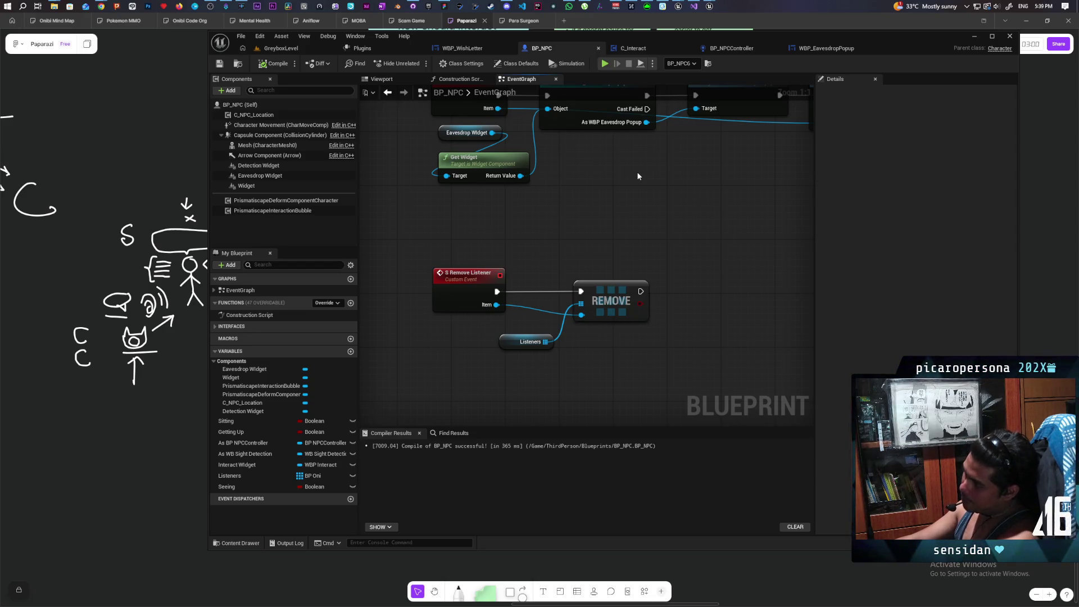
{"action": "scroll", "coordinate": [638, 176], "scroll_direction": "down", "scroll_amount": 8}
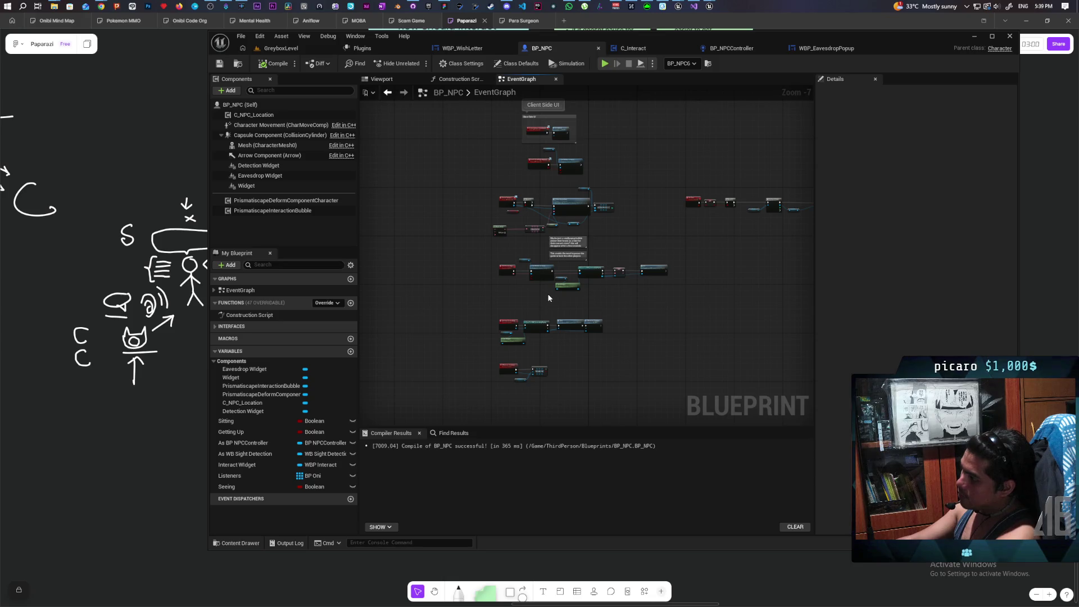
{"action": "scroll", "coordinate": [547, 239], "scroll_direction": "up", "scroll_amount": 6}
{"action": "left_click_drag", "start_coordinate": [548, 238], "coordinate": [490, 249]}
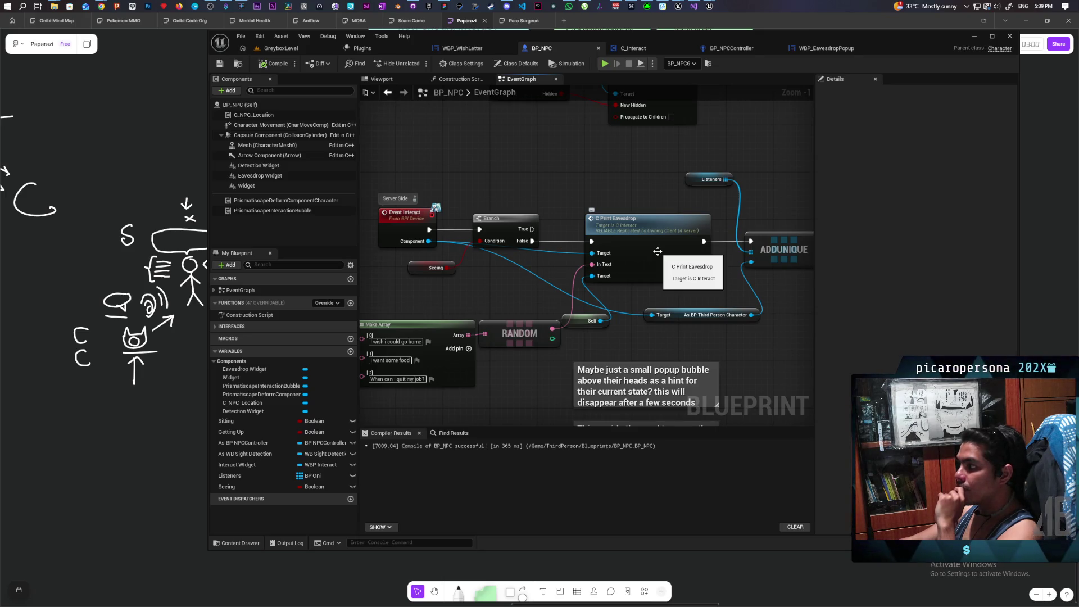
{"action": "double_click", "coordinate": [657, 251]}
{"action": "mouse_move", "coordinate": [791, 333]}
{"action": "left_mouse_down"}
{"action": "mouse_move", "coordinate": [591, 292]}
{"action": "mouse_move", "coordinate": [506, 289]}
{"action": "mouse_move", "coordinate": [609, 293]}
{"action": "mouse_move", "coordinate": [551, 291]}
{"action": "left_mouse_up"}
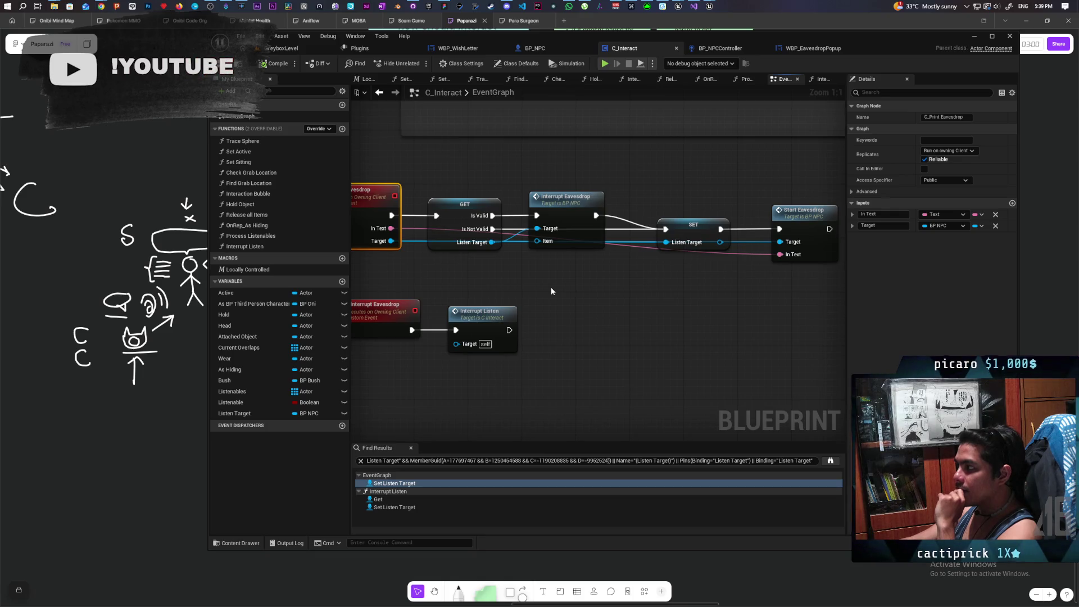
Reposition the Interrupt Eavesdrop call in C_Interact and open its BP_NPC event with the Item input
{"action": "scroll", "coordinate": [552, 291], "scroll_direction": "down", "scroll_amount": 2}
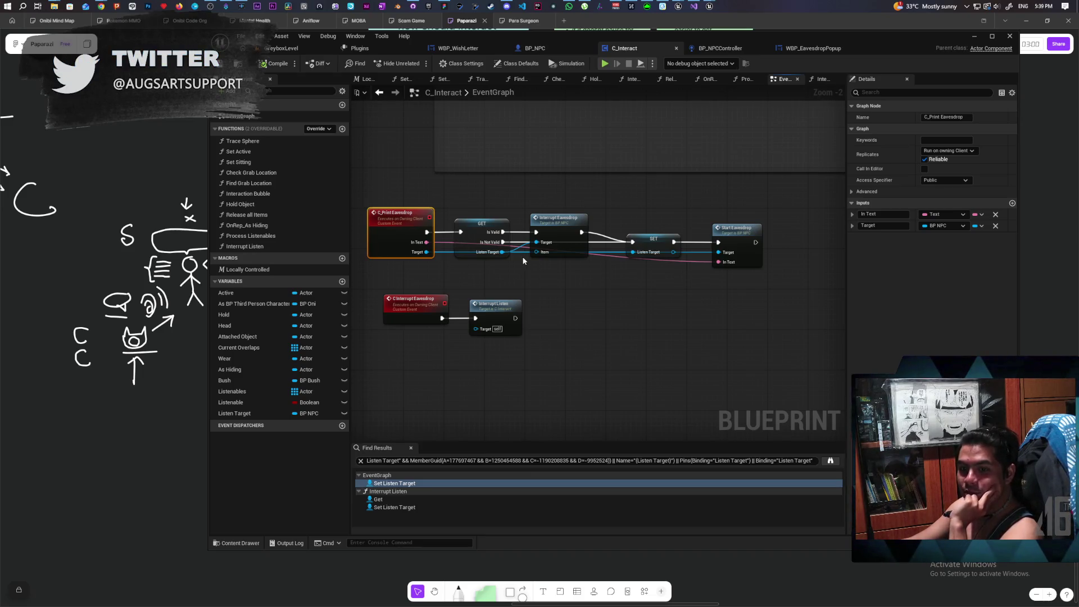
{"action": "left_click_drag", "start_coordinate": [447, 282], "coordinate": [515, 305]}
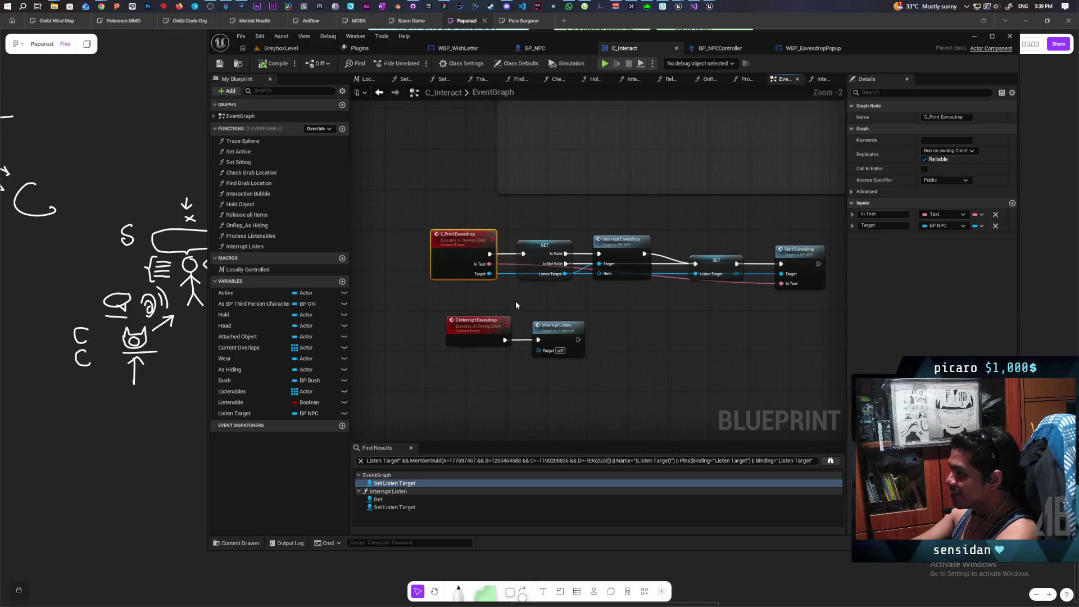
{"action": "scroll", "coordinate": [515, 305], "scroll_direction": "up", "scroll_amount": 2}
{"action": "mouse_move", "coordinate": [595, 317]}
{"action": "left_mouse_down"}
{"action": "mouse_move", "coordinate": [450, 378]}
{"action": "mouse_move", "coordinate": [478, 326]}
{"action": "left_mouse_up"}
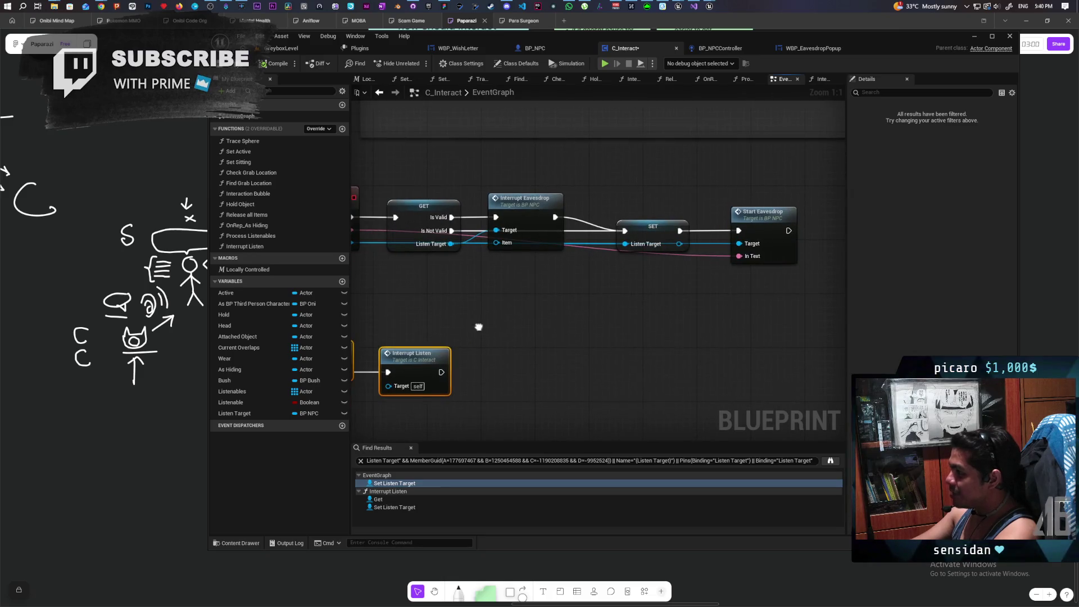
{"action": "mouse_move", "coordinate": [502, 292]}
{"action": "left_mouse_down"}
{"action": "mouse_move", "coordinate": [517, 344]}
{"action": "mouse_move", "coordinate": [605, 328]}
{"action": "left_mouse_up"}
{"action": "mouse_move", "coordinate": [613, 278]}
{"action": "left_mouse_down"}
{"action": "mouse_move", "coordinate": [612, 242]}
{"action": "mouse_move", "coordinate": [601, 314]}
{"action": "mouse_move", "coordinate": [625, 316]}
{"action": "mouse_move", "coordinate": [628, 331]}
{"action": "left_mouse_up"}
{"action": "double_click", "coordinate": [635, 312]}
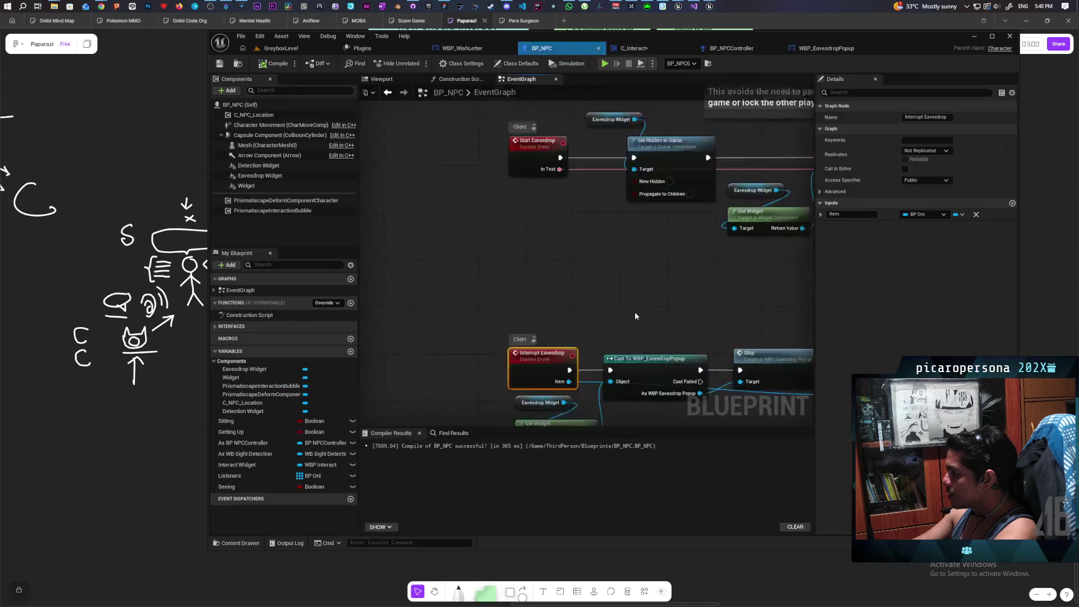
{"action": "mouse_move", "coordinate": [694, 325]}
{"action": "left_mouse_down"}
{"action": "mouse_move", "coordinate": [393, 332]}
{"action": "mouse_move", "coordinate": [575, 329]}
{"action": "left_mouse_up"}
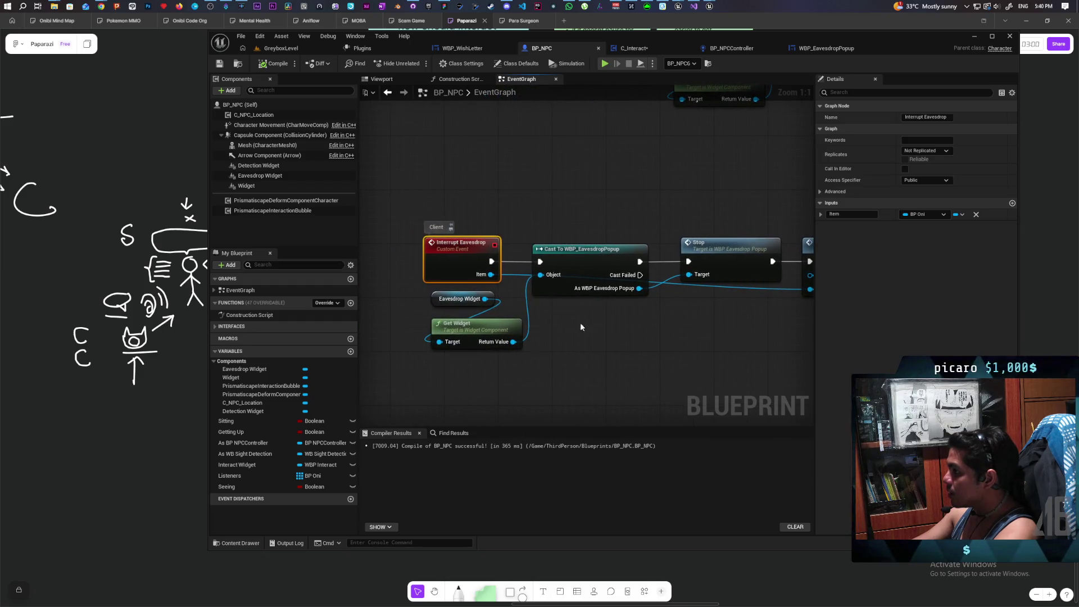
{"action": "left_click", "coordinate": [474, 49]}
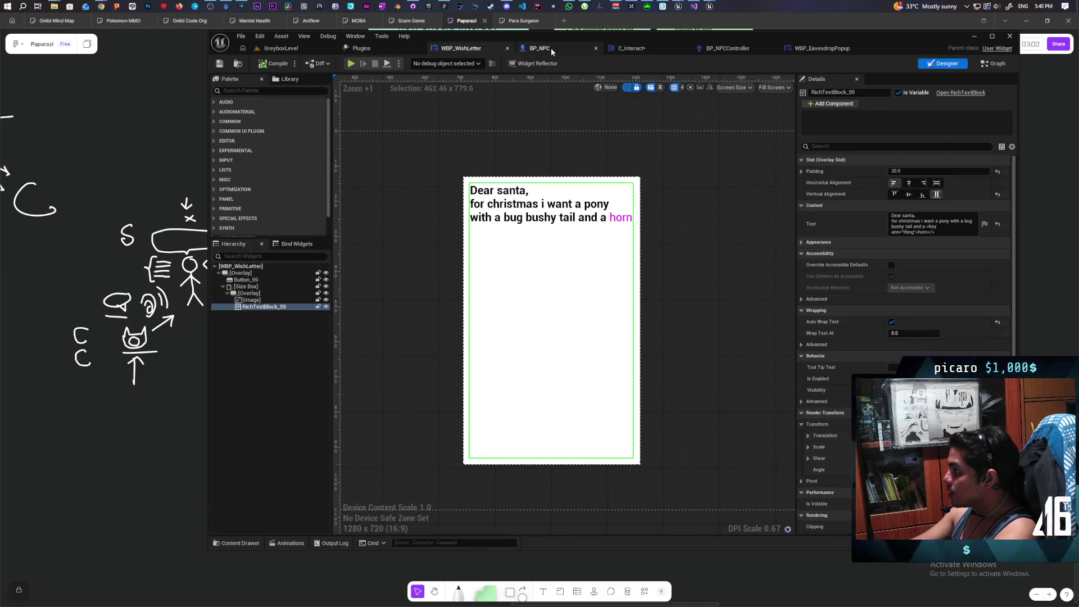
{"action": "left_click", "coordinate": [551, 48]}
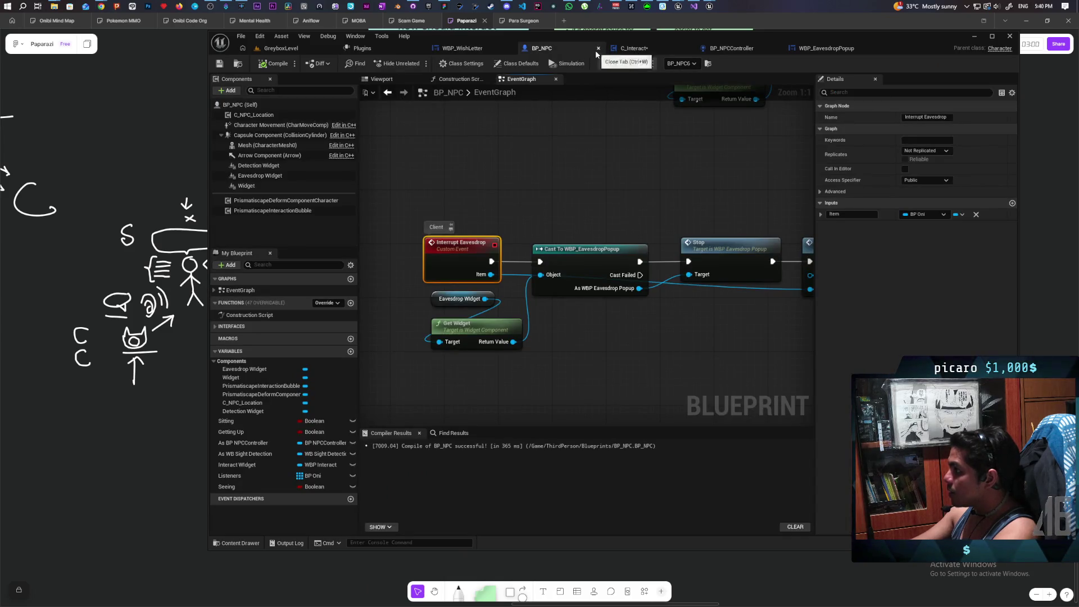
{"action": "mouse_move", "coordinate": [746, 318]}
{"action": "left_mouse_down"}
{"action": "mouse_move", "coordinate": [619, 310]}
{"action": "mouse_move", "coordinate": [720, 346]}
{"action": "left_mouse_up"}
{"action": "scroll", "coordinate": [661, 330], "scroll_direction": "down", "scroll_amount": 4}
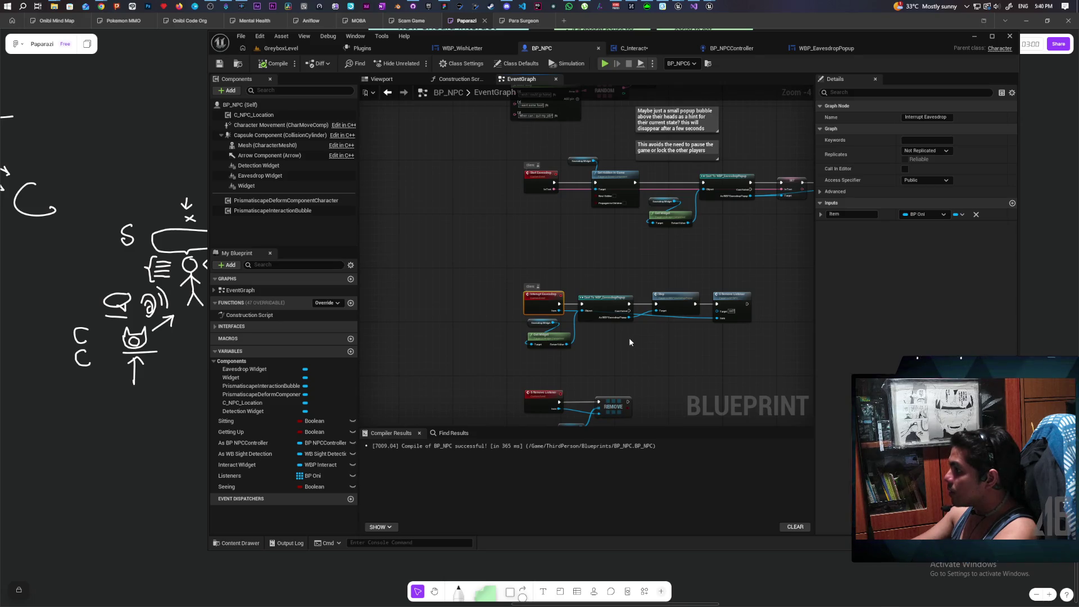
{"action": "mouse_move", "coordinate": [674, 261]}
{"action": "left_mouse_down"}
{"action": "mouse_move", "coordinate": [579, 265]}
{"action": "mouse_move", "coordinate": [650, 281]}
{"action": "mouse_move", "coordinate": [579, 185]}
{"action": "left_mouse_up"}
In C_Interact, wire As BP Third Person Character into Interrupt Eavesdrop's Item pin and save
{"action": "left_click", "coordinate": [626, 48]}
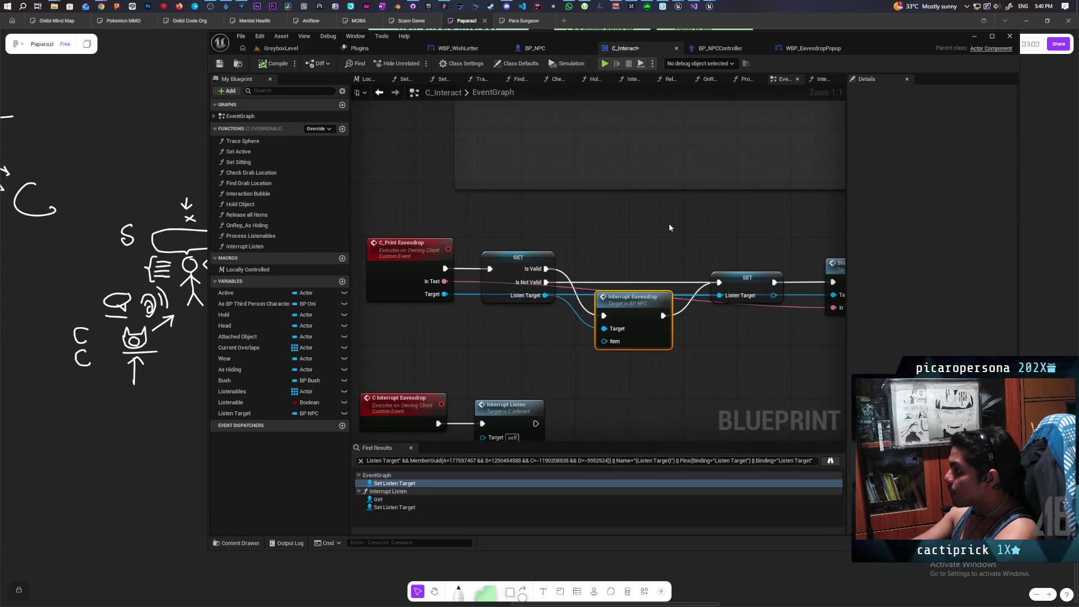
{"action": "left_click_drag", "start_coordinate": [642, 334], "coordinate": [635, 287]}
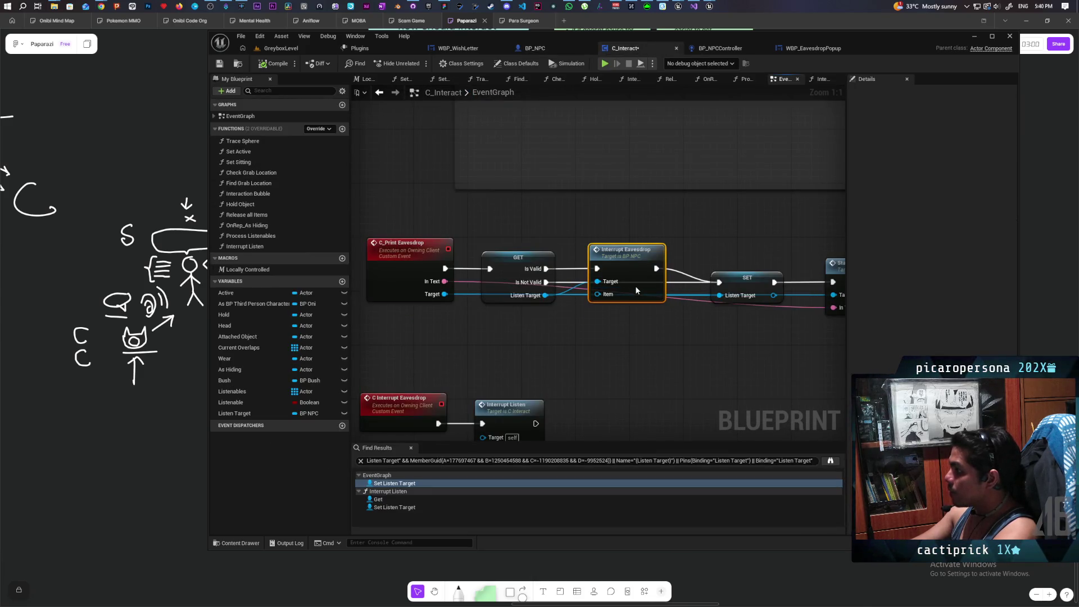
{"action": "mouse_move", "coordinate": [265, 305]}
{"action": "left_mouse_down"}
{"action": "mouse_move", "coordinate": [599, 305]}
{"action": "mouse_move", "coordinate": [552, 347]}
{"action": "left_mouse_up"}
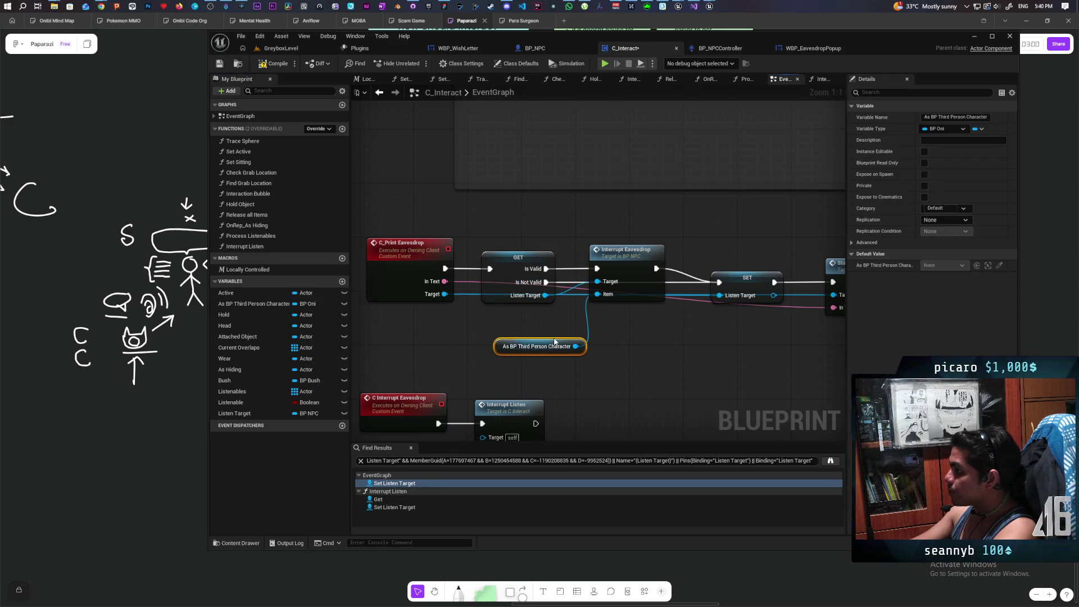
{"action": "left_click", "coordinate": [582, 197]}
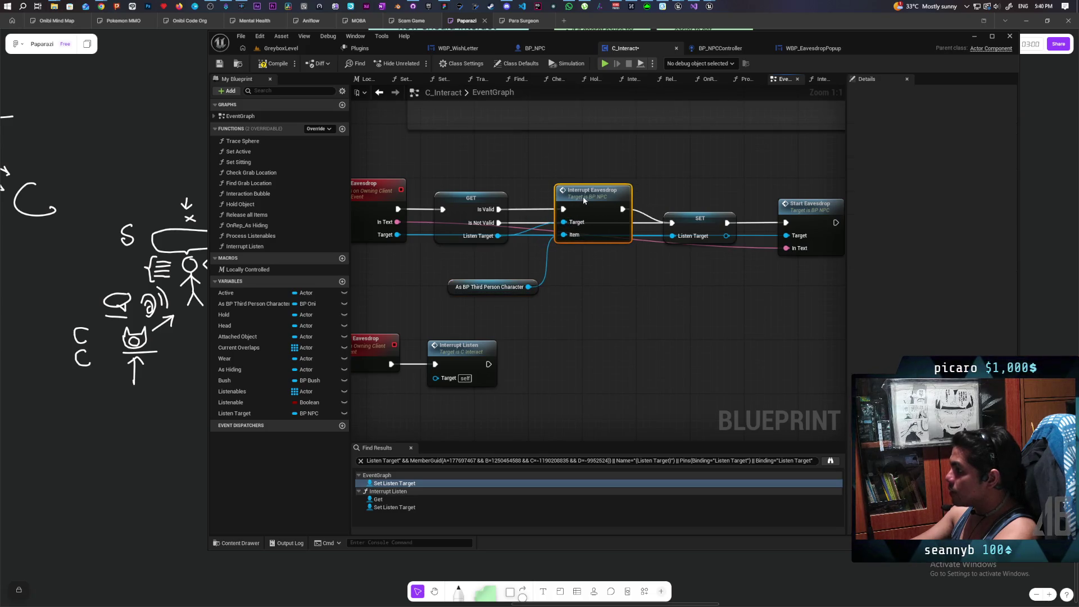
{"action": "scroll", "coordinate": [597, 259], "scroll_direction": "down", "scroll_amount": 3}
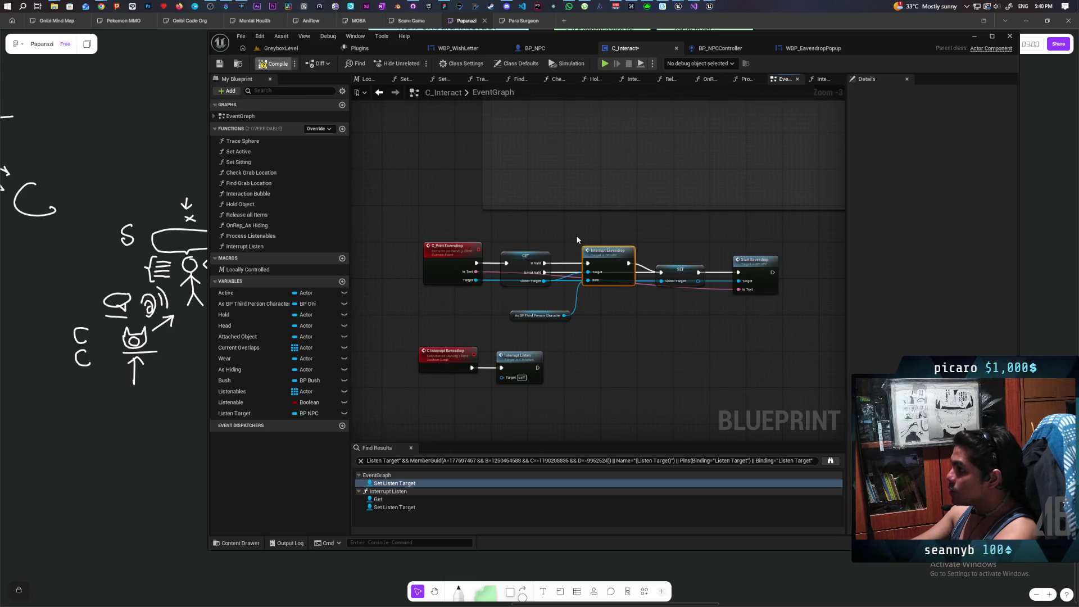
{"action": "key", "text": "ctrl+s"}
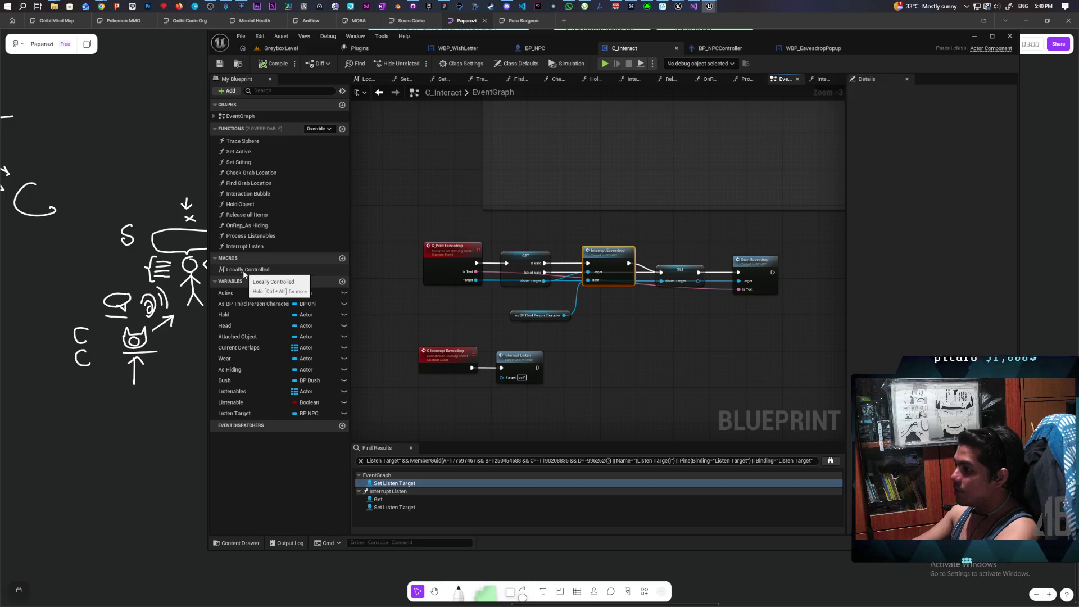
{"action": "scroll", "coordinate": [620, 339], "scroll_direction": "up", "scroll_amount": 1}
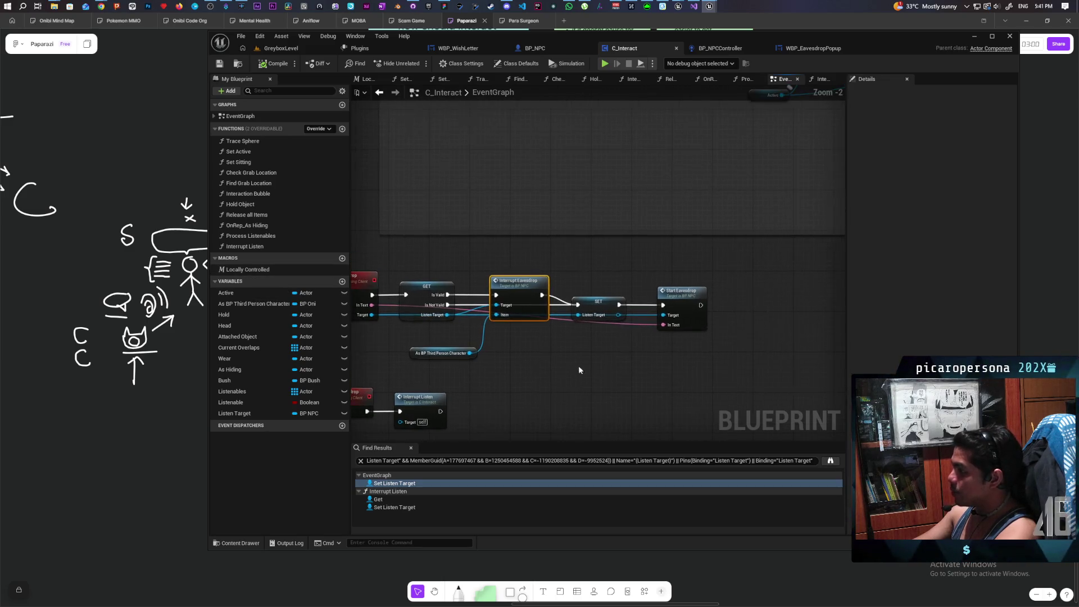
{"action": "left_click", "coordinate": [607, 284]}
{"action": "scroll", "coordinate": [609, 283], "scroll_direction": "up", "scroll_amount": 2}
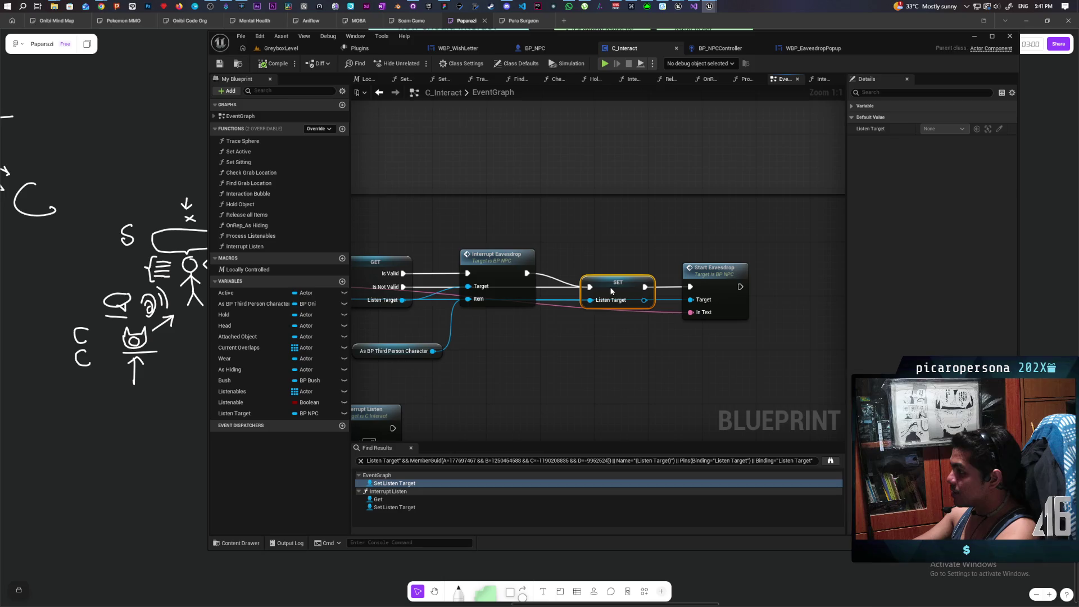
{"action": "left_click_drag", "start_coordinate": [596, 371], "coordinate": [750, 338]}
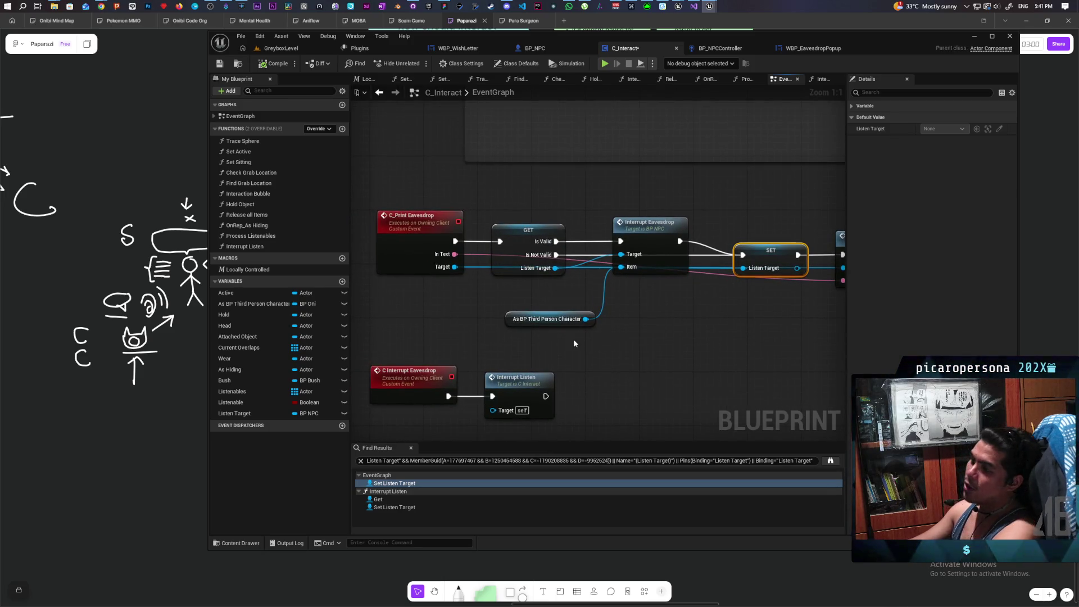
{"action": "left_click_drag", "start_coordinate": [586, 318], "coordinate": [598, 359]}
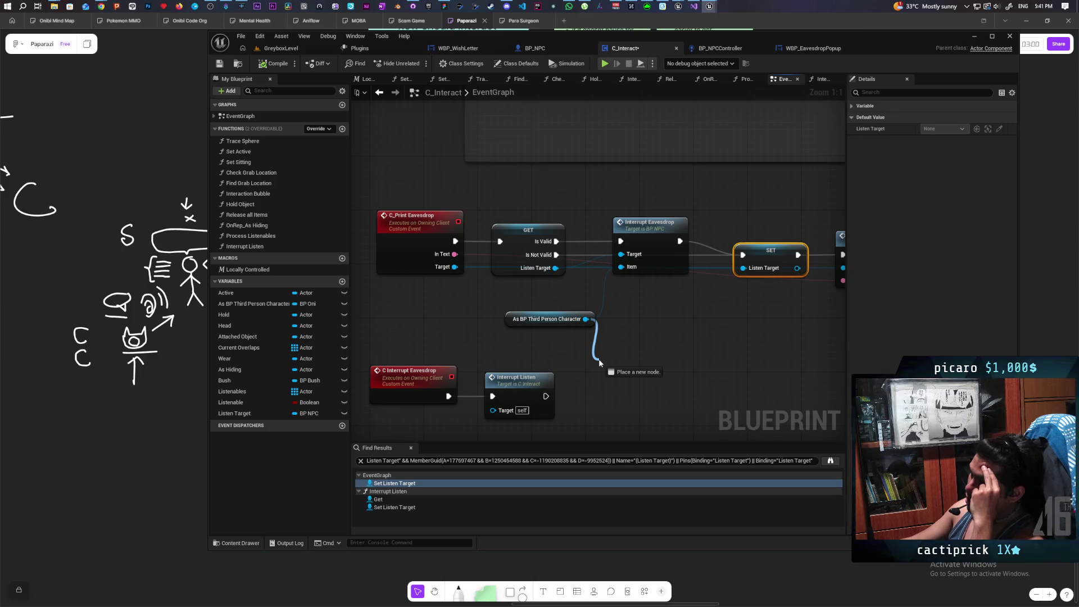
{"action": "left_click_drag", "start_coordinate": [599, 360], "coordinate": [599, 360]}
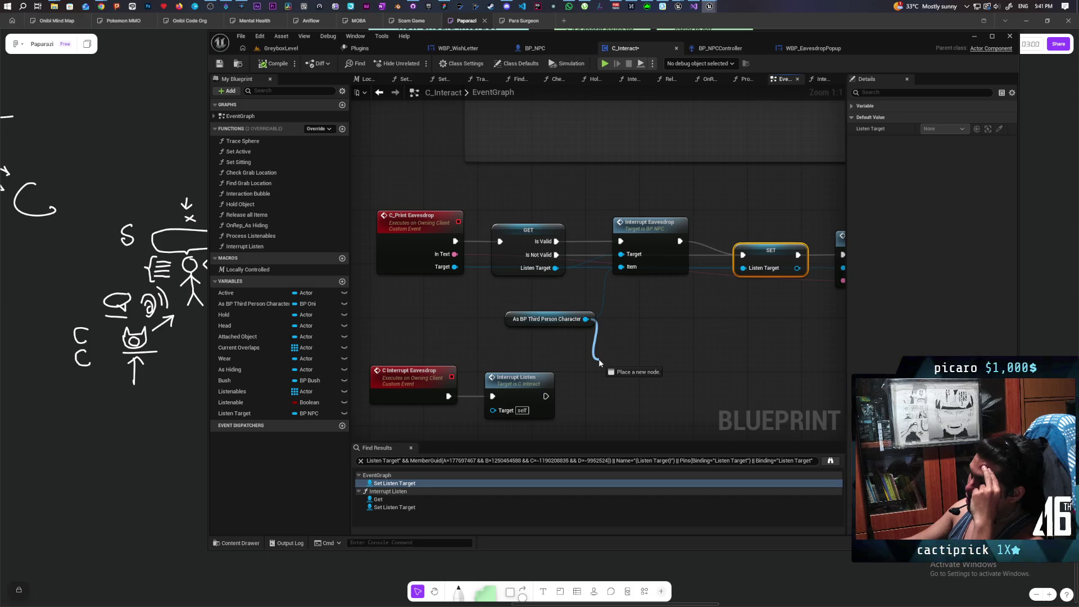
{"action": "left_click_drag", "start_coordinate": [599, 361], "coordinate": [598, 360]}
{"action": "left_click", "coordinate": [632, 333]}
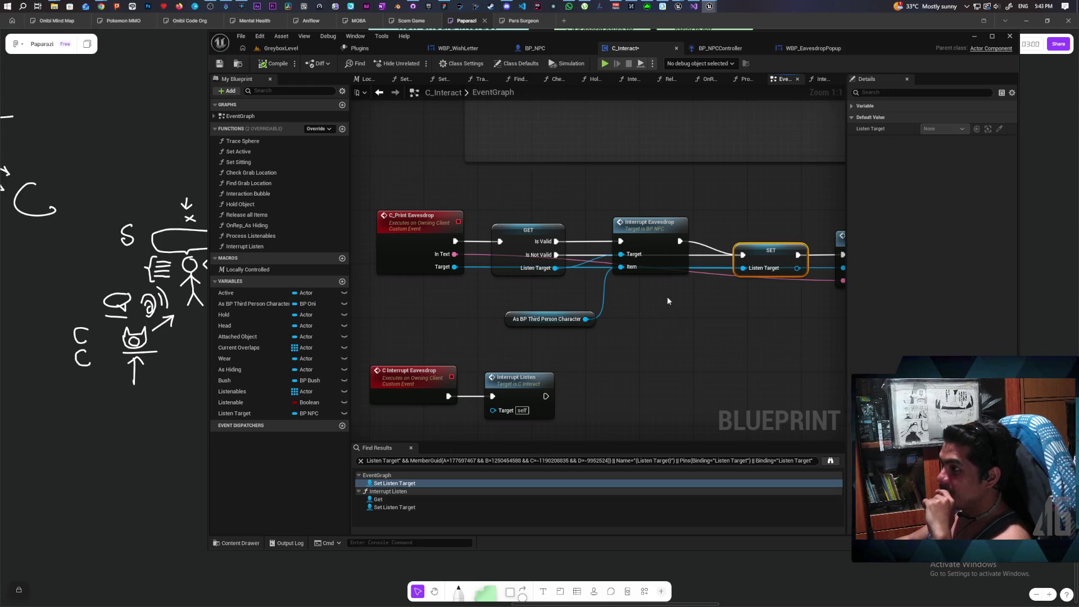
{"action": "scroll", "coordinate": [579, 292], "scroll_direction": "down", "scroll_amount": 5}
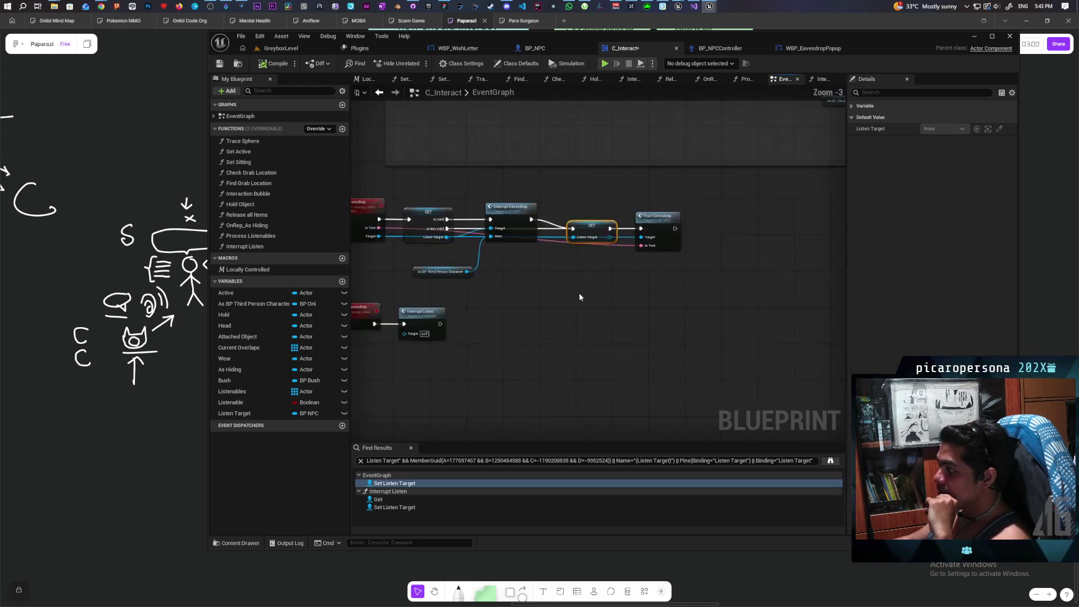
{"action": "left_click", "coordinate": [620, 326]}
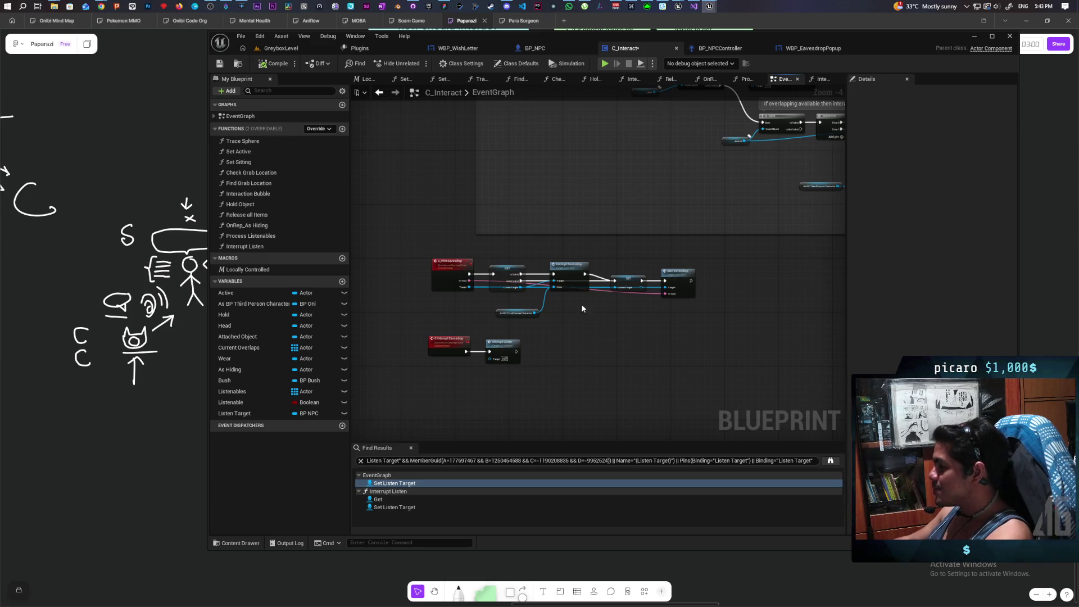
{"action": "scroll", "coordinate": [598, 311], "scroll_direction": "up", "scroll_amount": 1}
{"action": "scroll", "coordinate": [598, 311], "scroll_direction": "up", "scroll_amount": 1}
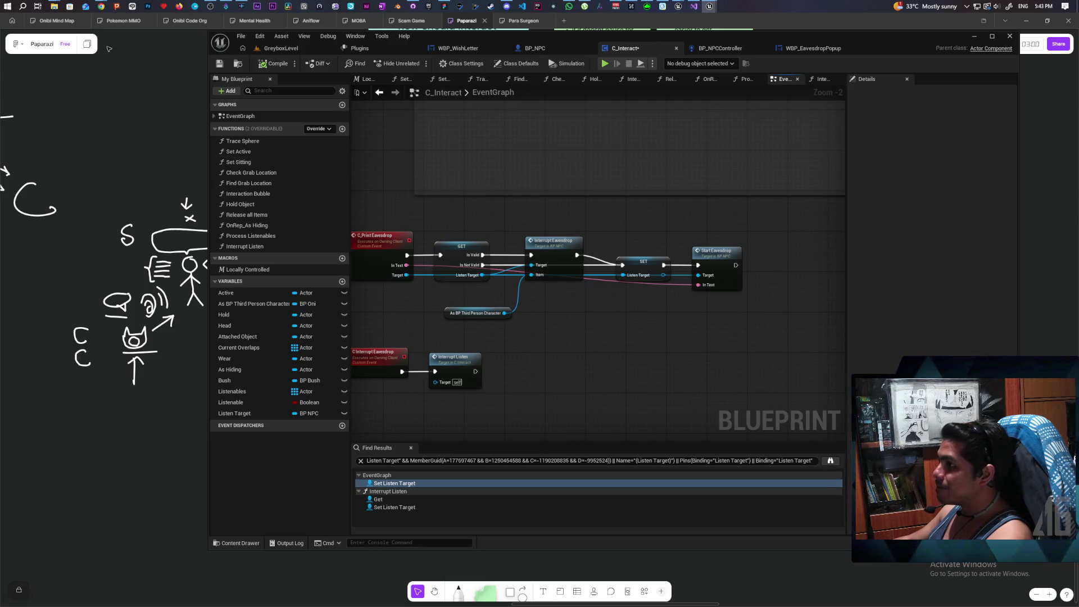
{"action": "mouse_move", "coordinate": [101, 6]}
{"action": "left_click", "coordinate": [623, 63]}
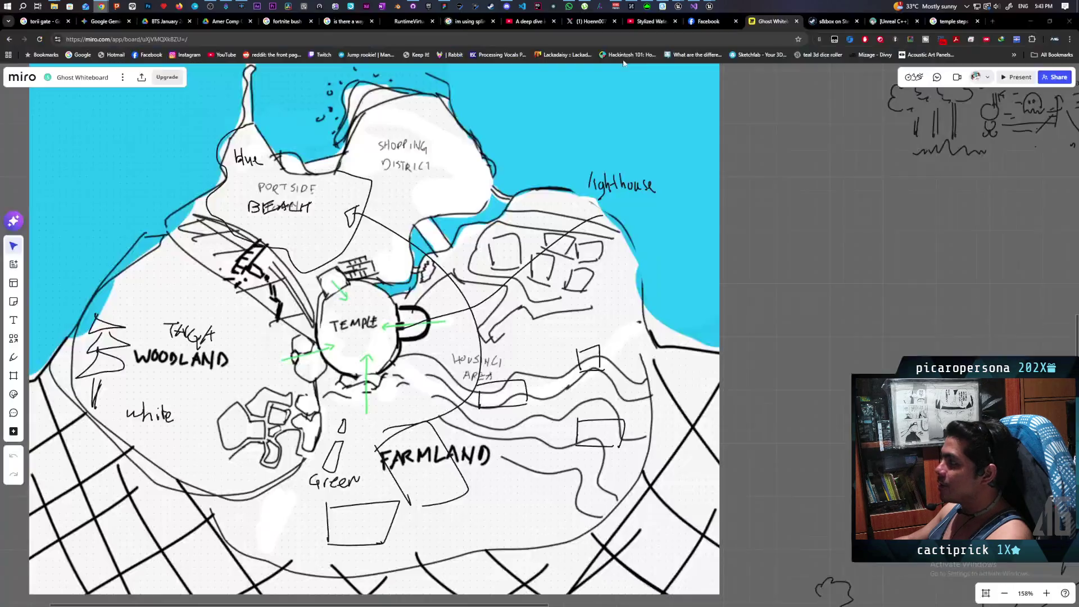
{"action": "key", "text": "ctrl+t"}
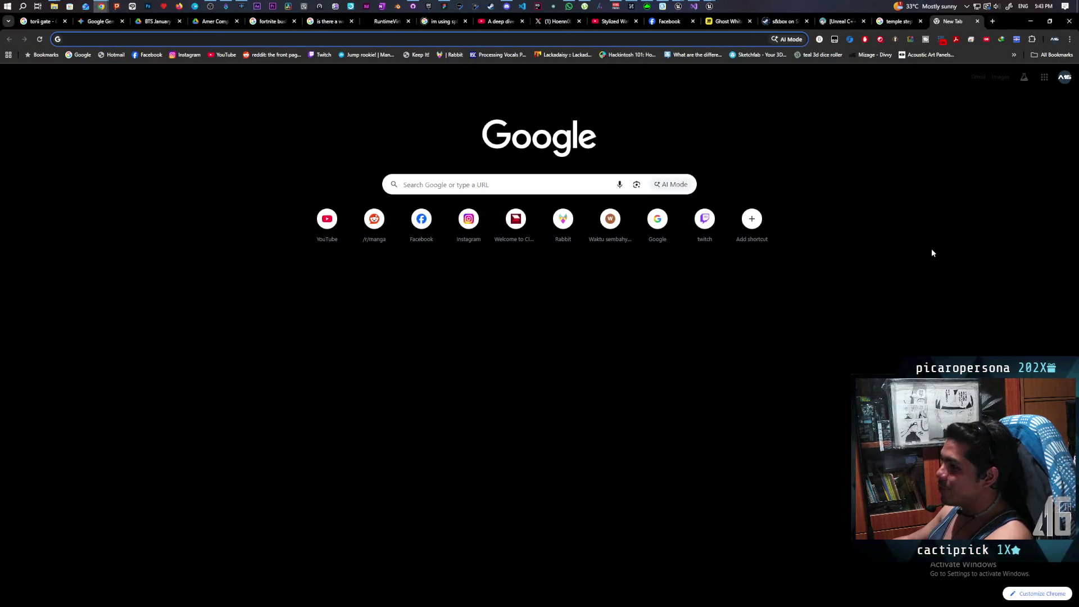
{"action": "type", "text": "calte"}
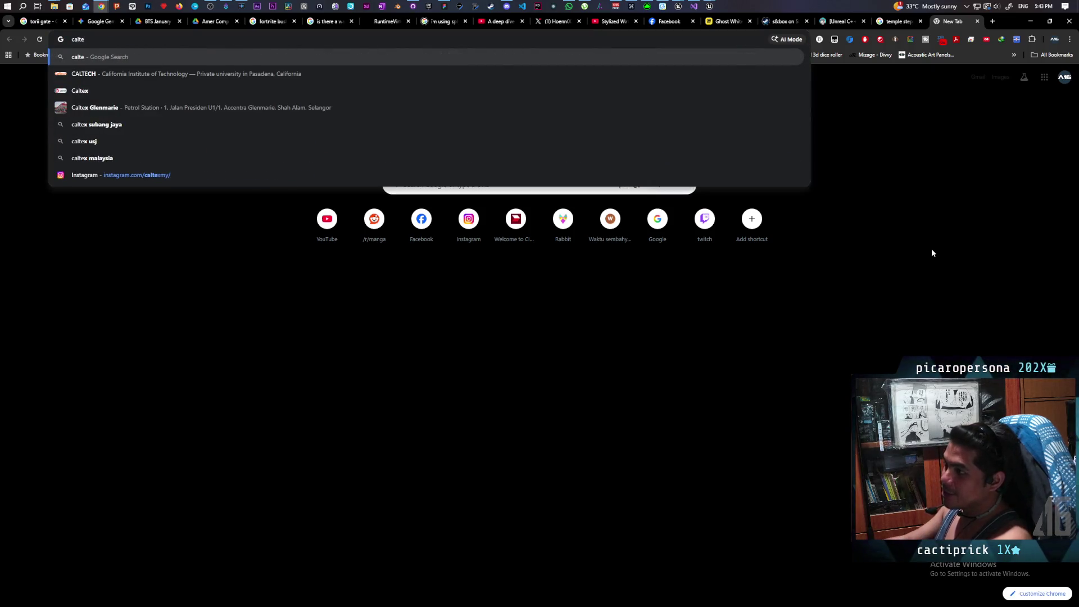
{"action": "left_click", "coordinate": [191, 175]}
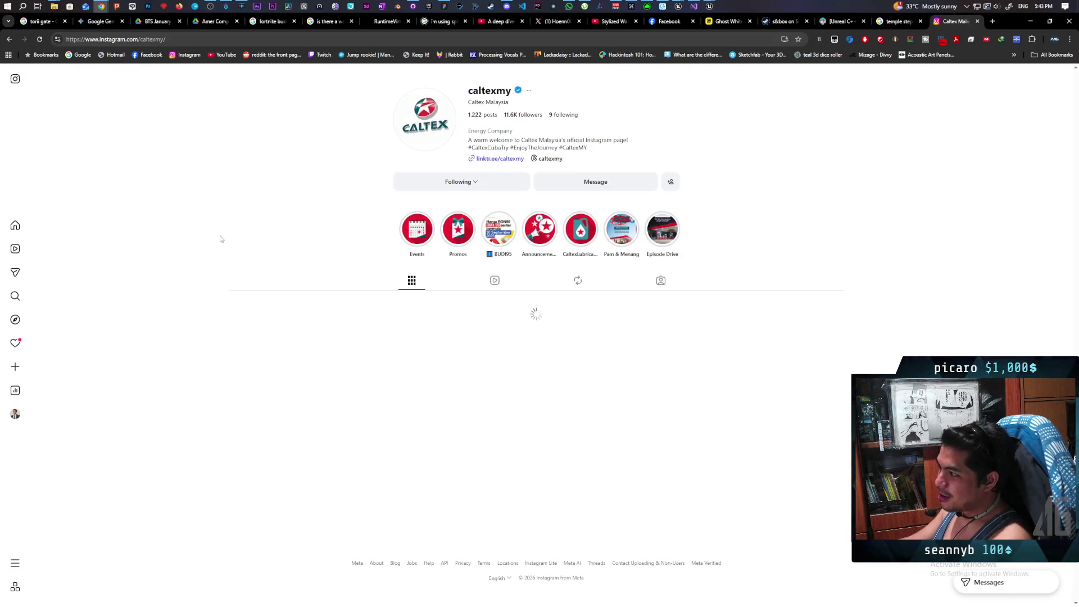
{"action": "scroll", "coordinate": [334, 208], "scroll_direction": "down", "scroll_amount": 1}
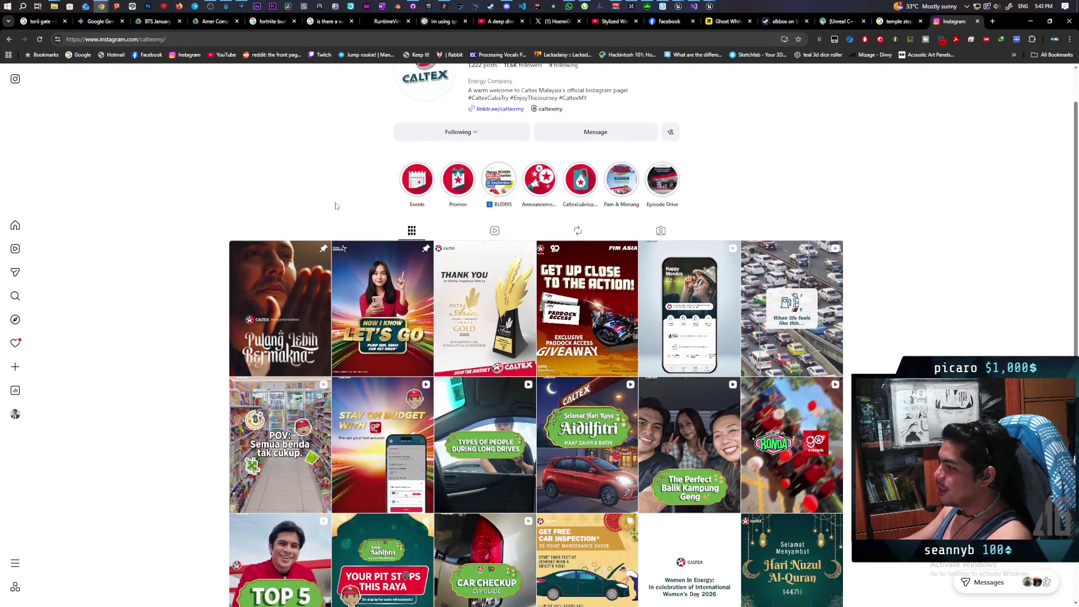
{"action": "scroll", "coordinate": [641, 426], "scroll_direction": "down", "scroll_amount": 5}
{"action": "scroll", "coordinate": [641, 425], "scroll_direction": "up", "scroll_amount": 2}
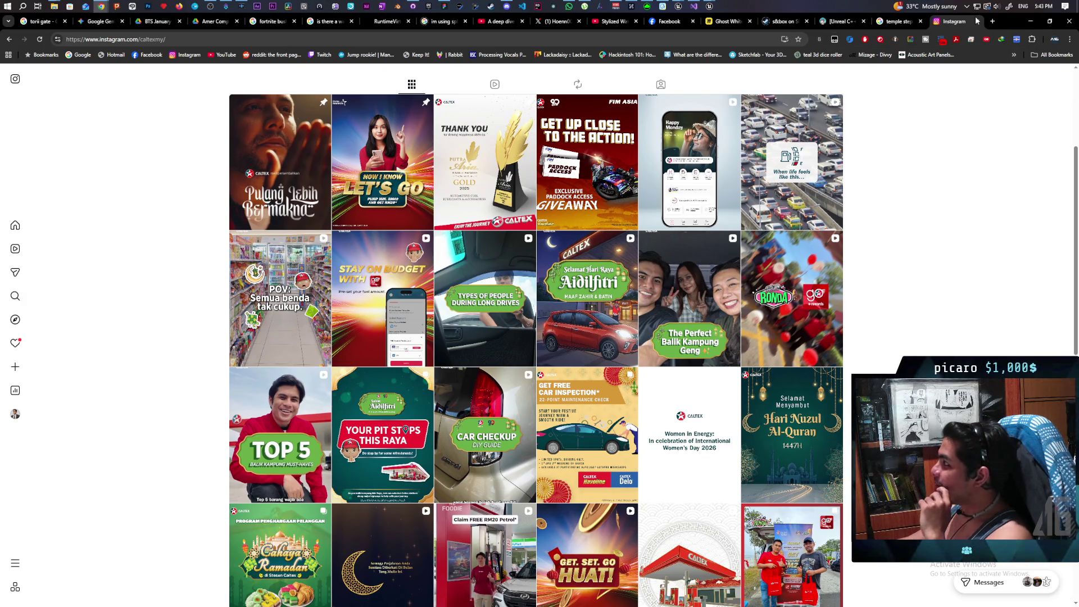
{"action": "left_click", "coordinate": [1030, 20]}
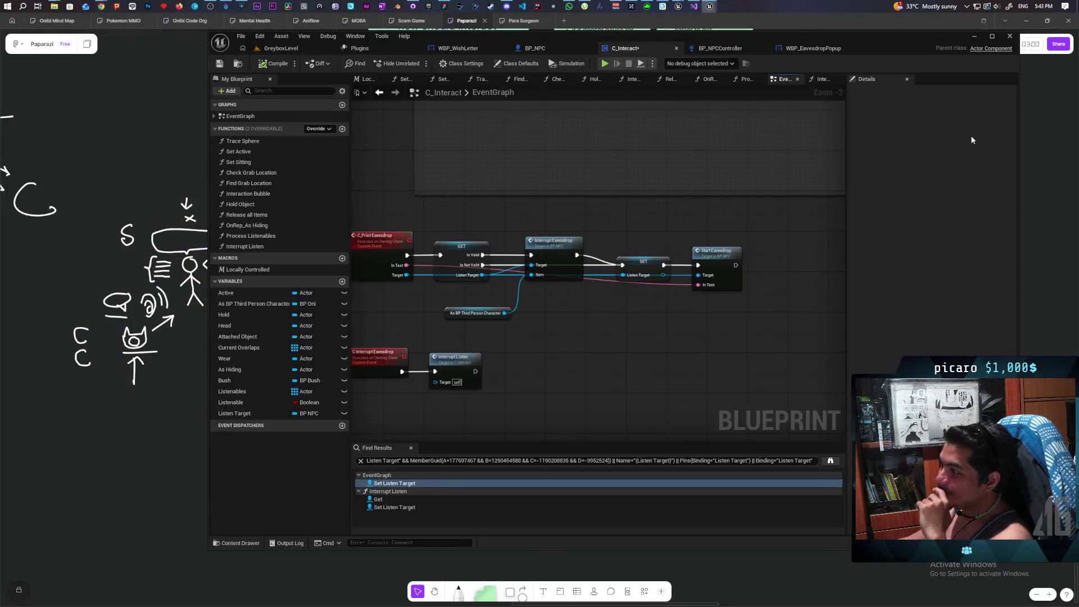